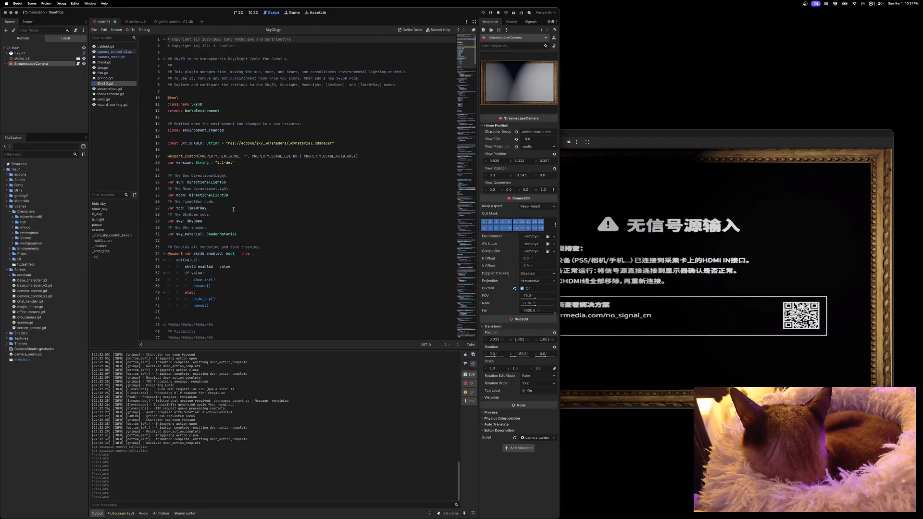
Step: In camera_control_v2.gd, delete the 'Vector3 = ()' placeholder after "position" on line 71
left_click(114, 52)
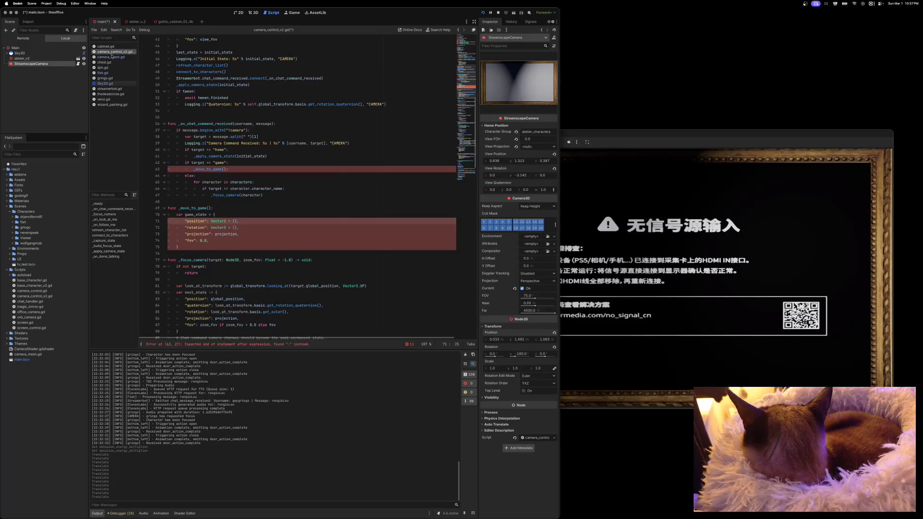
left_click_drag(210, 221, 237, 219)
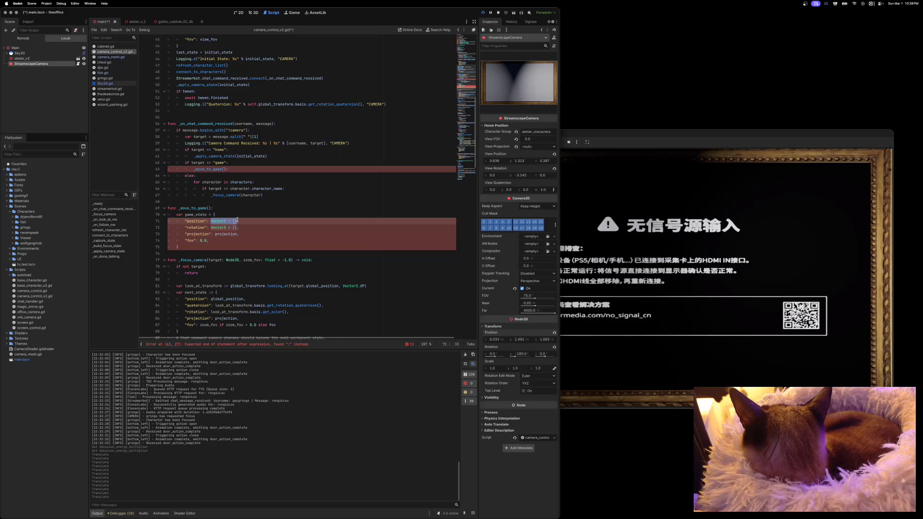
type("func _on_area_entered(node: Node3D): \tLogging.i(\"I am inside of %s\" %node.name, self.name) \tif node.has_signal(\"door_action_complete\"): \t\tinside_node = node \t\tinside_node.door_action_complete.connect(_on_door_action_complete)  func _on_door_action_complete(): \tLogging.i(\"Received door_action_complete\", self.name) \tenclosing_door_action_complete.emit  func _on_area_exited(node: Node3D): \tLogging.i(\"I am no longer inside of %s\" %node.name, self.name) \tif node.has_signal(\"door_action_complete\"): \t\tinside_node.door_action_complete.disconnect(_on_door_action_complete) \t\tinside_node = null")
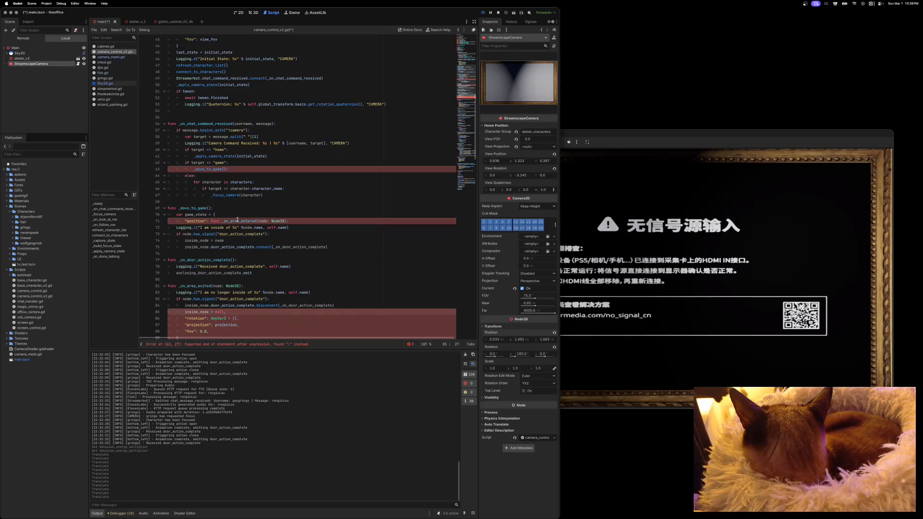
key("super+z")
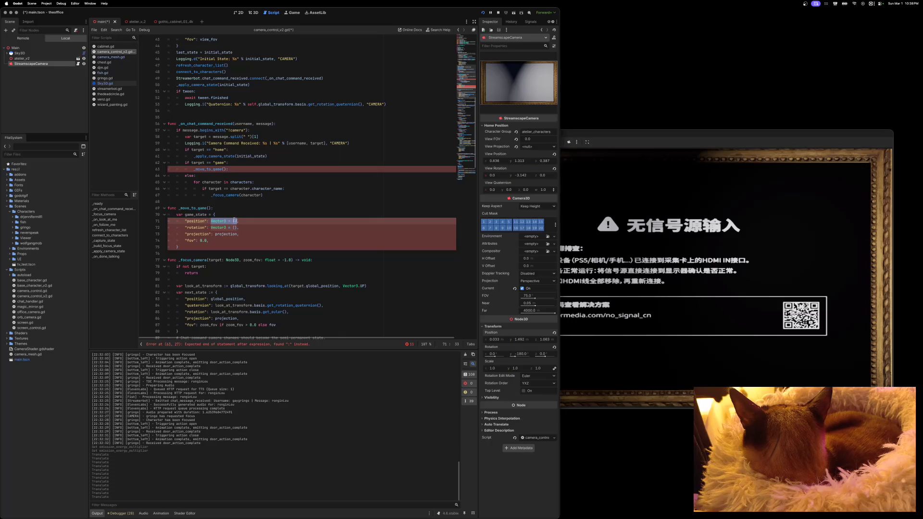
key("BackSpace")
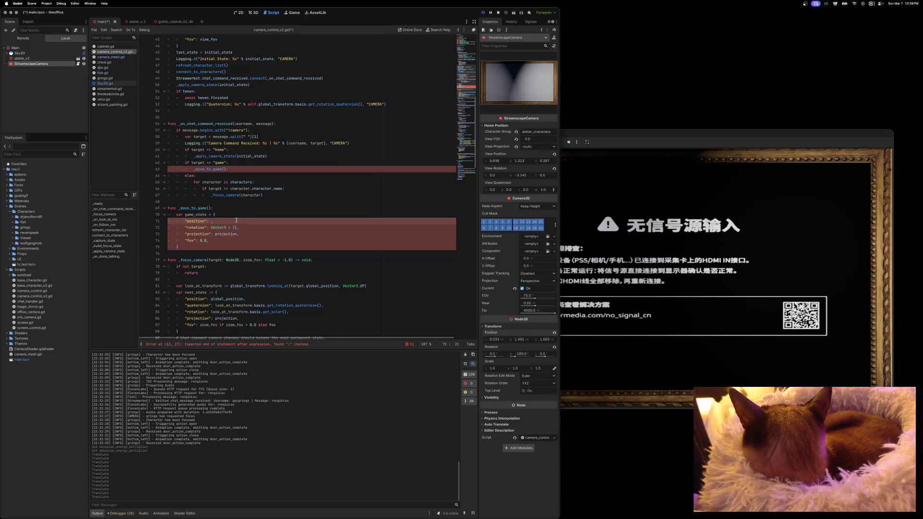
right_click(211, 222)
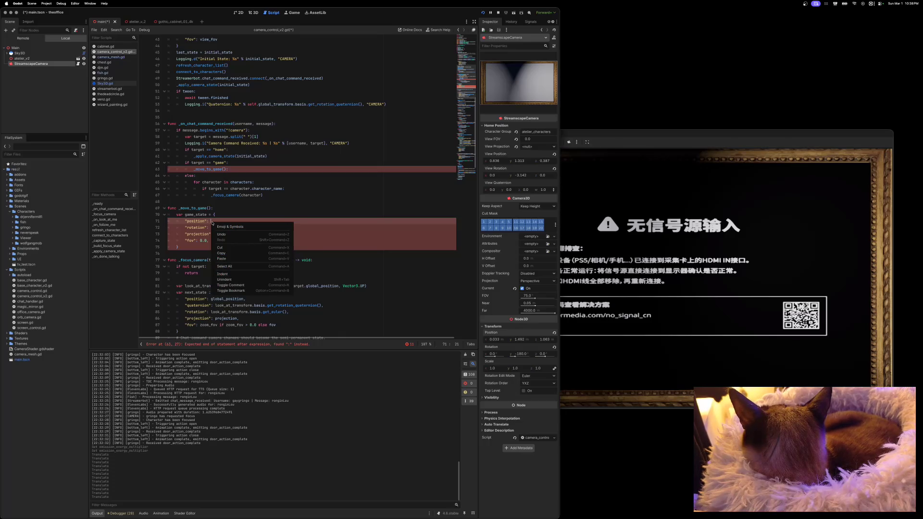
left_click(212, 222)
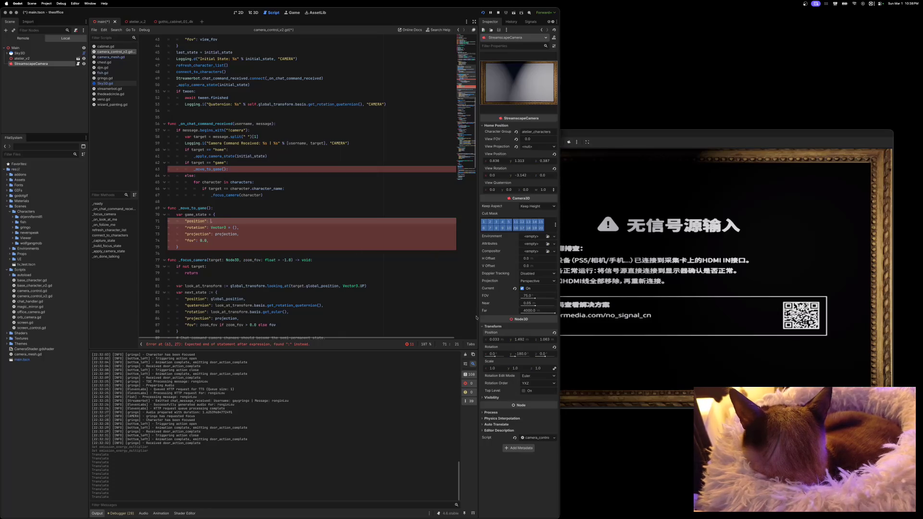
right_click(515, 333)
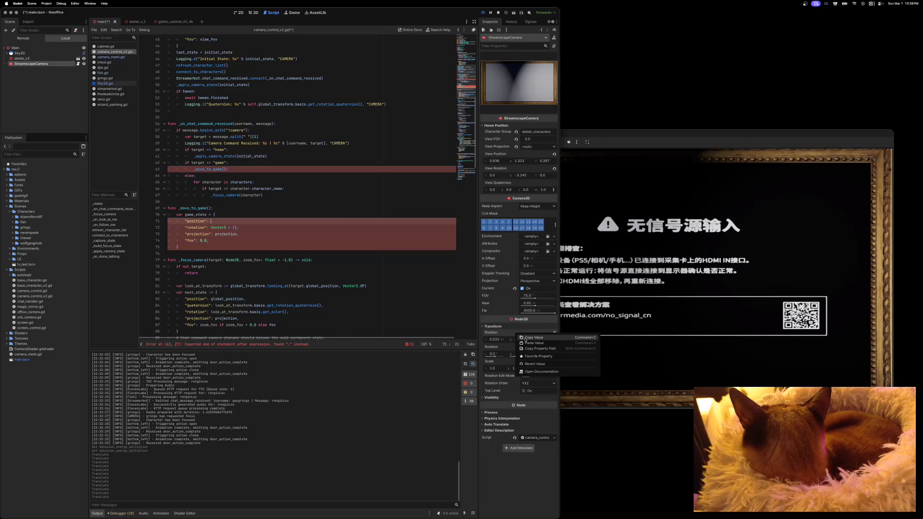
Step: Fill game_state's position with the camera's copied Position and clear the rotation placeholder
left_click(526, 340)
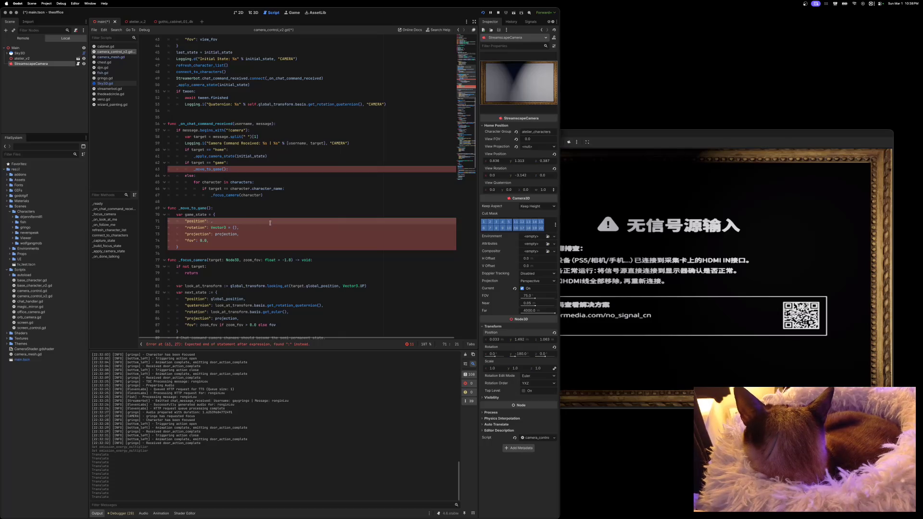
type("[")
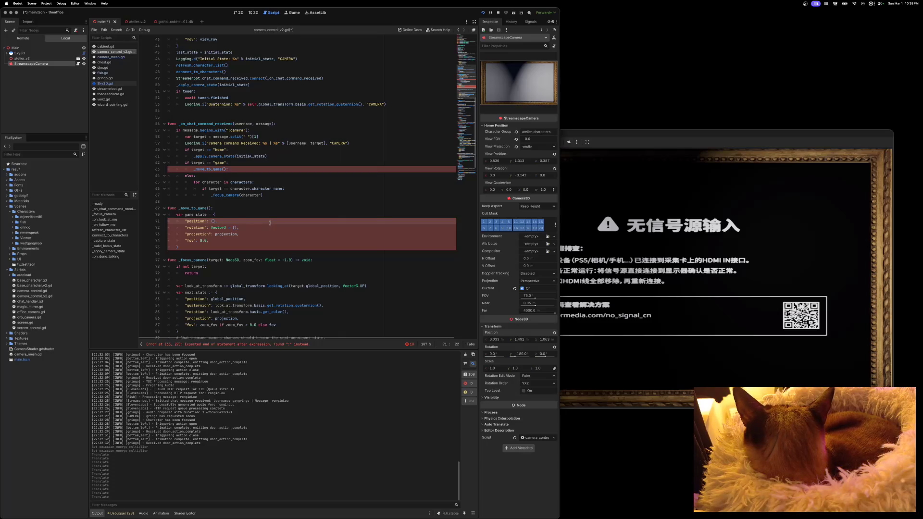
type("33, ")
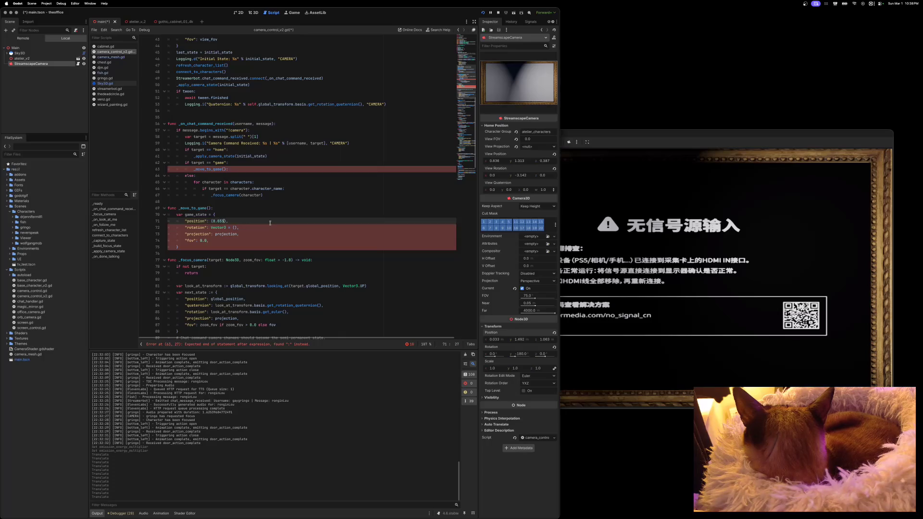
type("1.429")
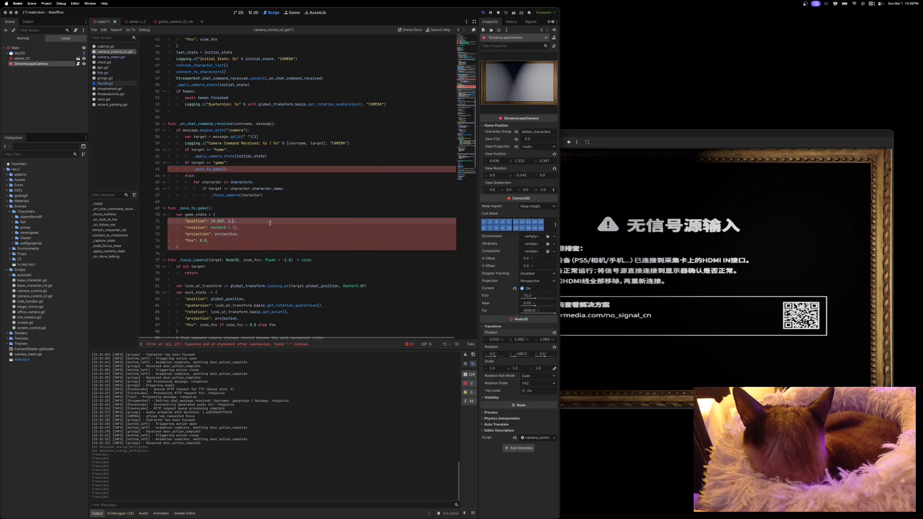
type("9")
type("2, 1.063")
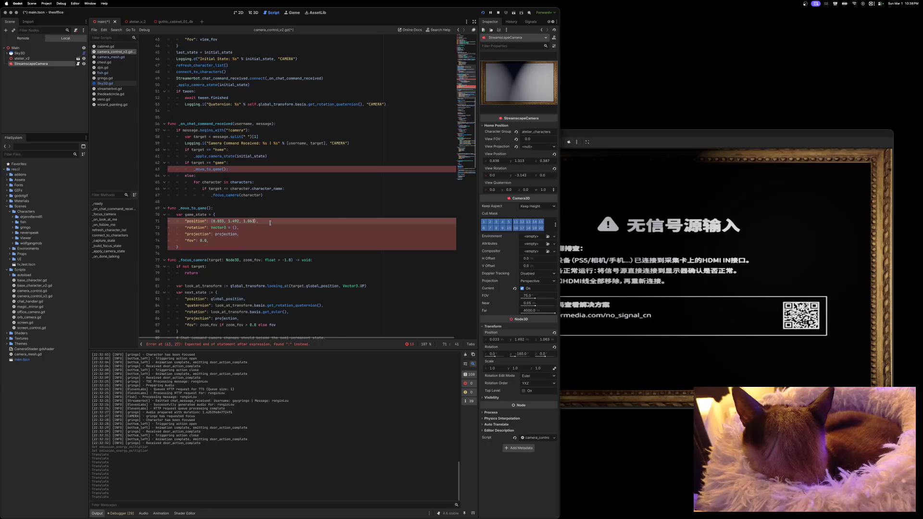
key("Down")
key("shift+Left")
key("shift+Left")
key("shift+Left")
key("shift+Left")
key("shift+Left")
key("shift+Left")
key("BackSpace")
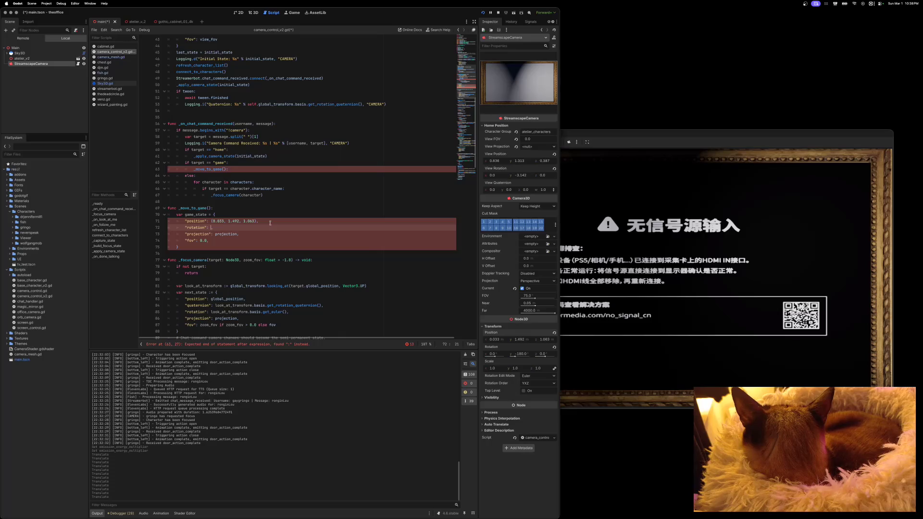
Step: Enter rotation (0.0, -180.0, 0.0) and fov 75 in game_state
type("[0, -")
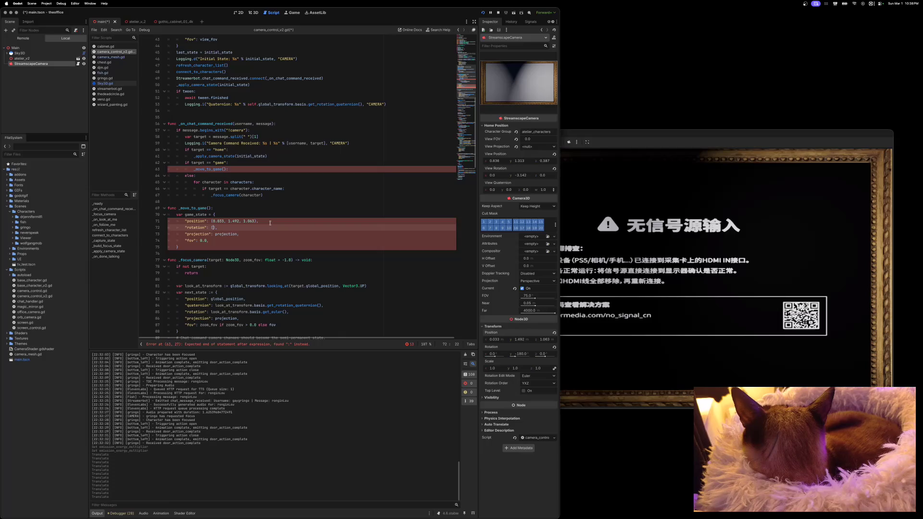
type("180")
type(".0, 0")
type(".0")
key("Left")
key("Left")
key("Left")
type(".0")
key("Up")
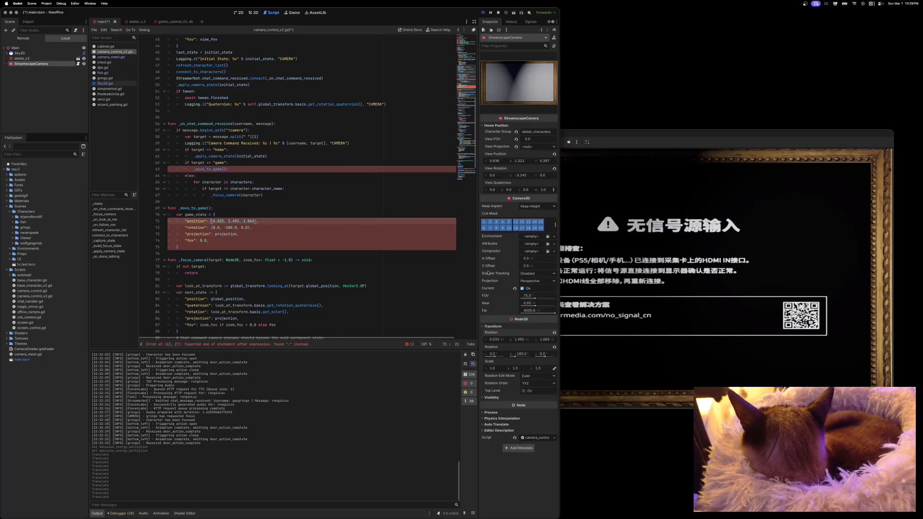
left_click(207, 241)
type(",")
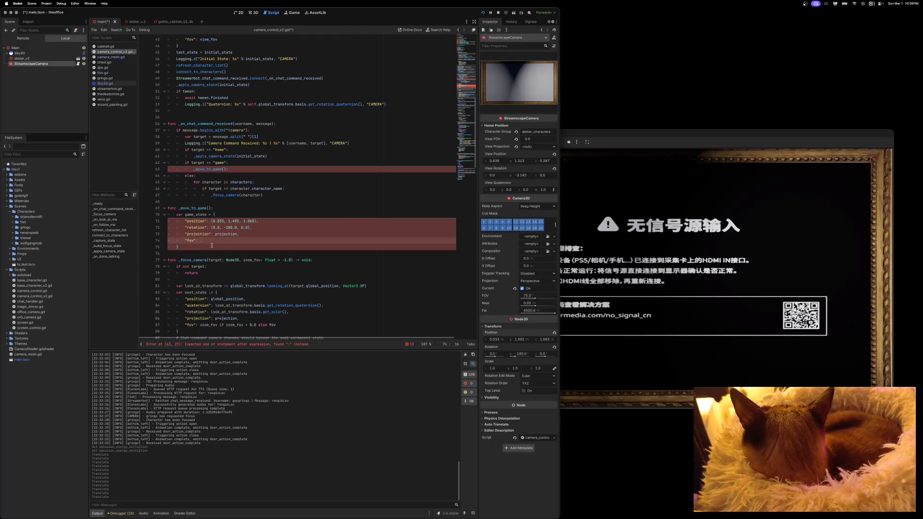
type("75,")
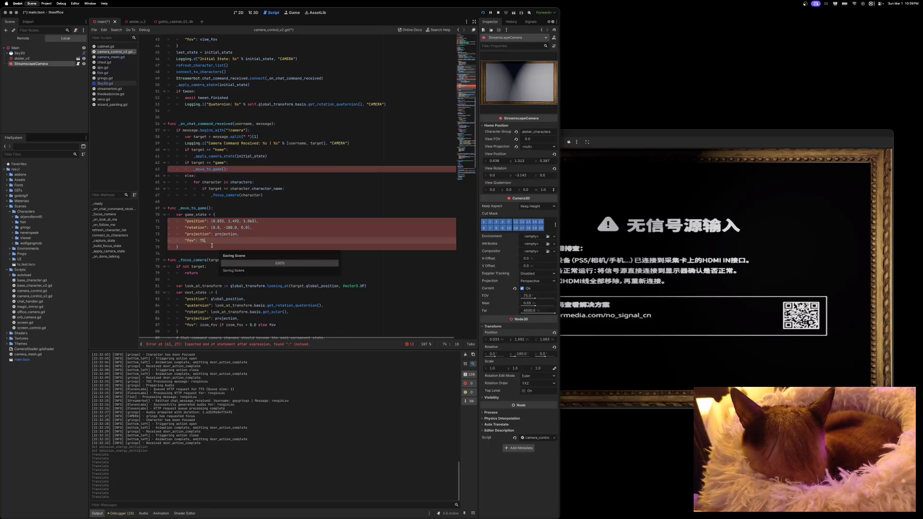
Step: Save, then call _apply_camera_state(game_state) on a new line after the game_state dictionary
key("ctrl+s")
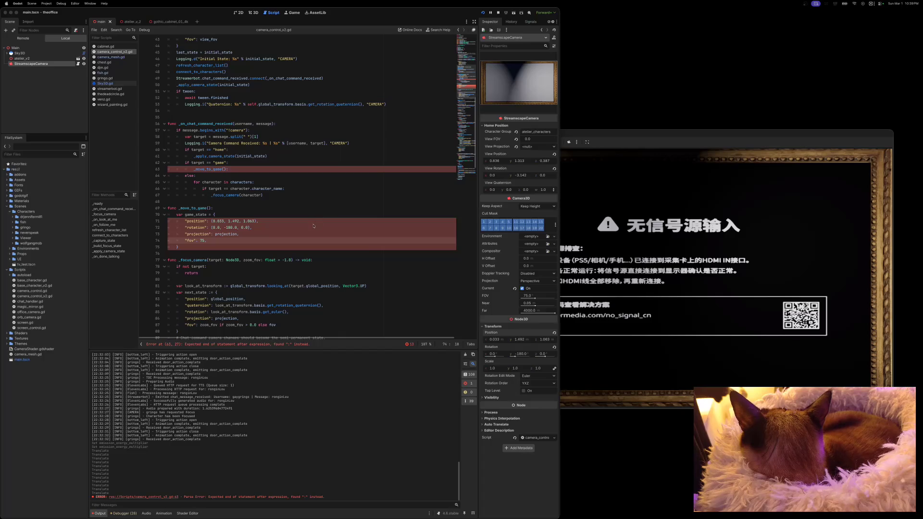
left_click(279, 222)
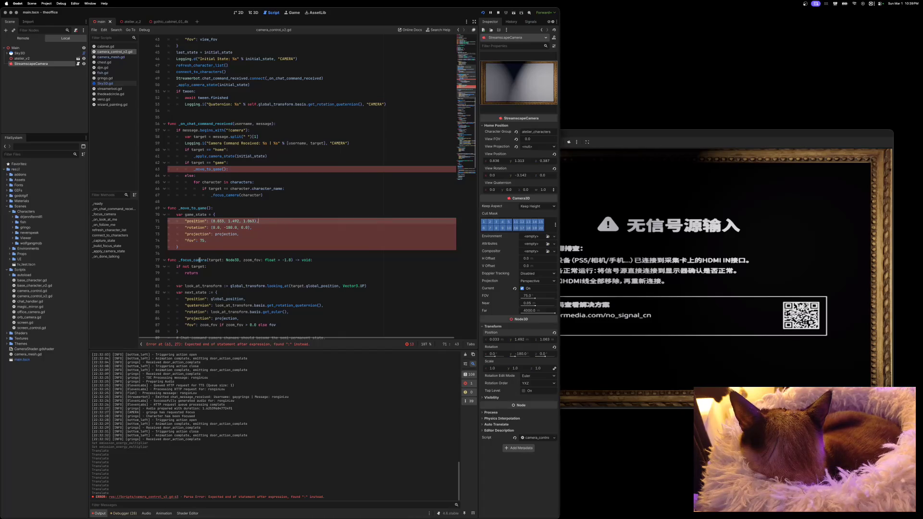
left_click(180, 247)
key("Return")
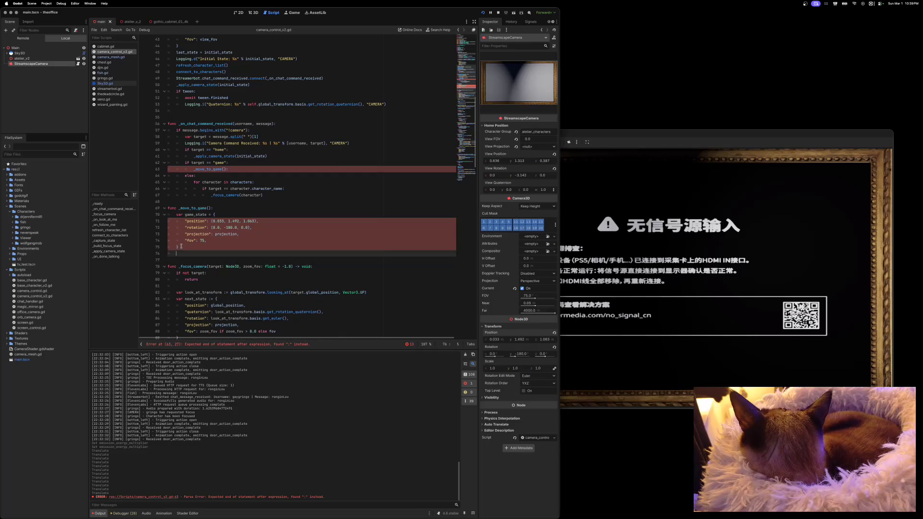
type("_appl")
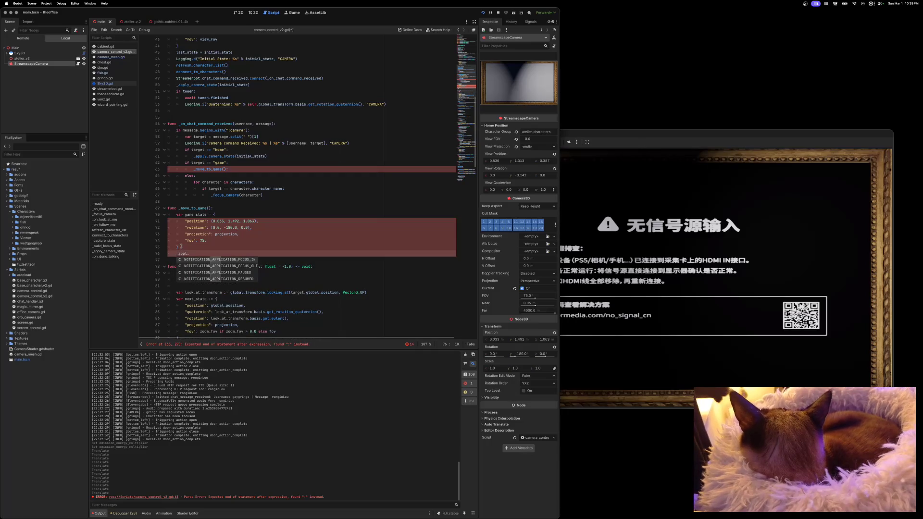
type("y_camera_state")
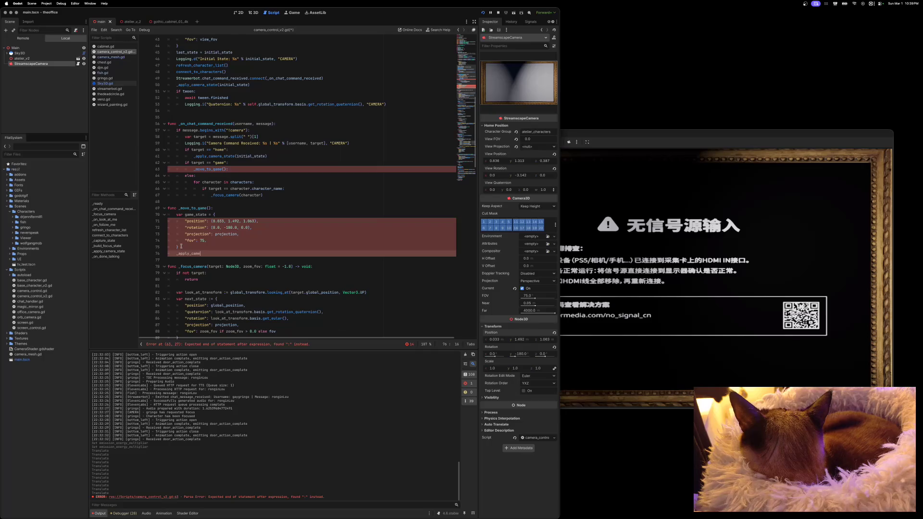
type("(game")
type("_state")
left_click(222, 227)
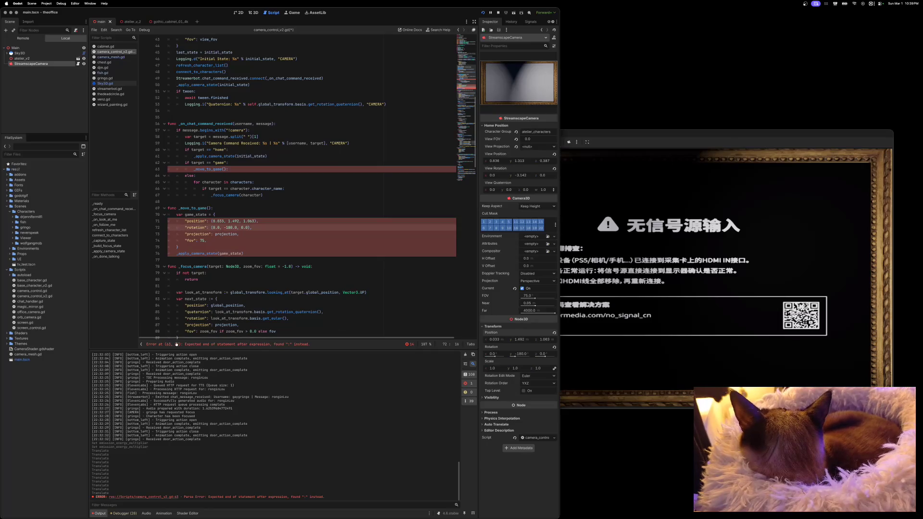
left_click(234, 170)
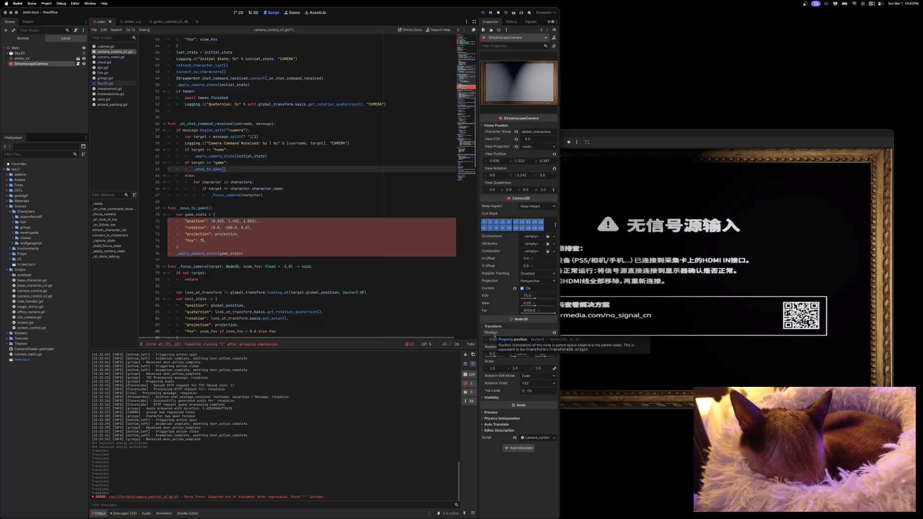
Step: Prefix the position and rotation values on lines 71–72 with Vector3
left_click(216, 223)
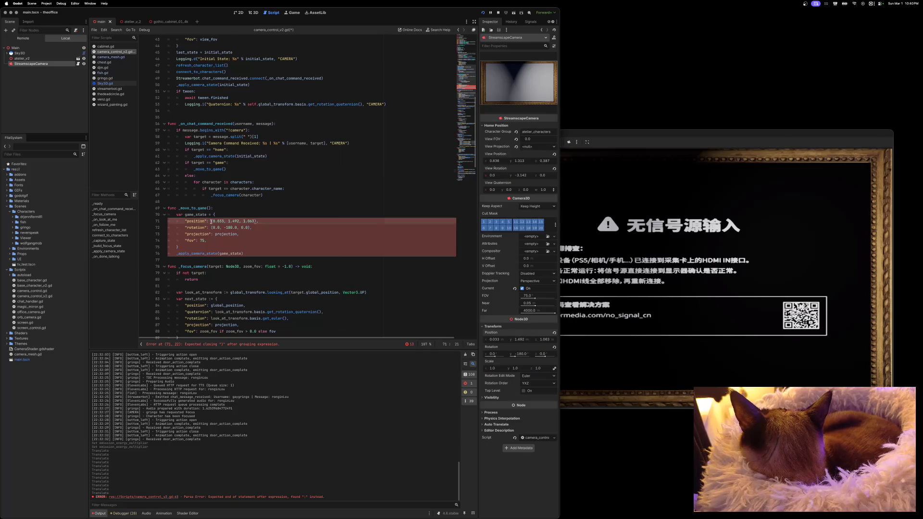
type("Vector3")
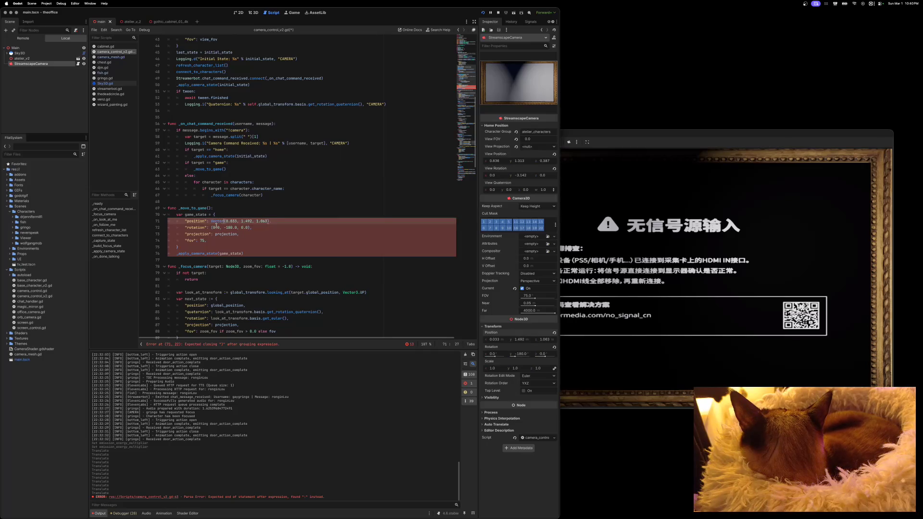
left_click(211, 227)
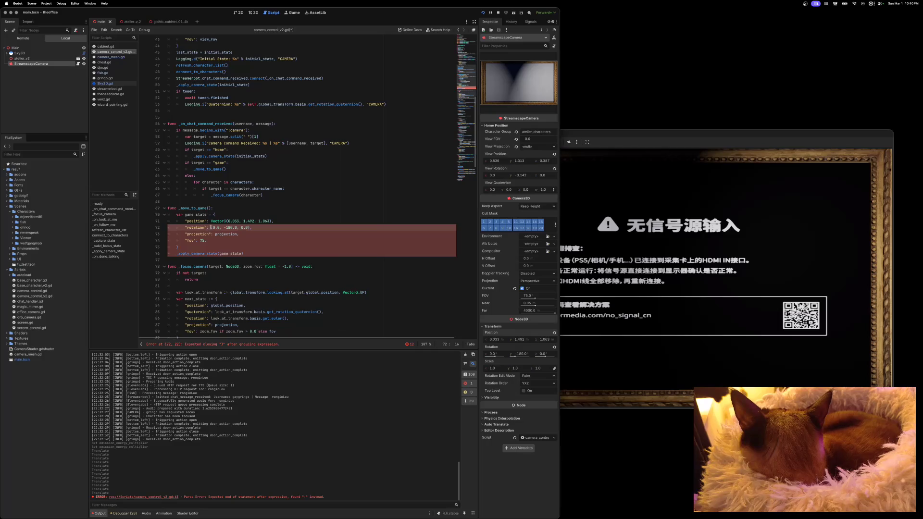
type("Vector")
type("3")
left_click(204, 223)
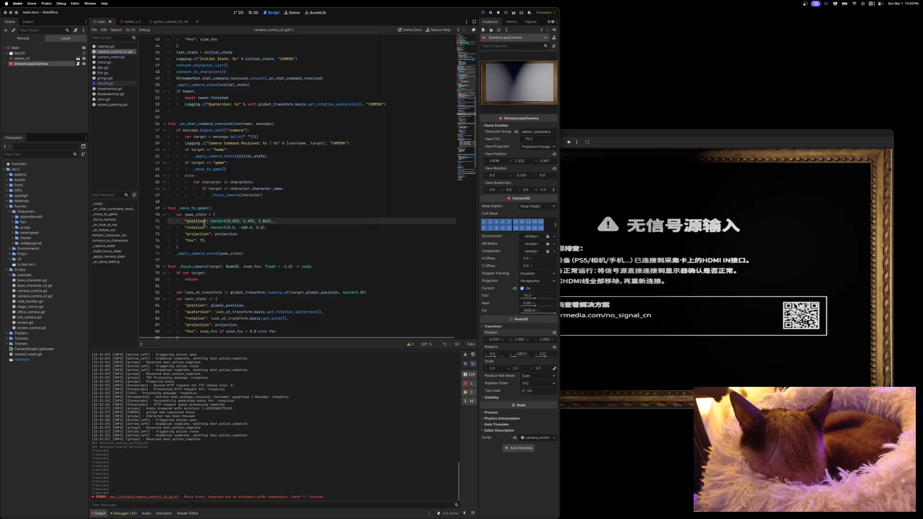
Step: Save the script, run the project, and move the game window aside
key("ctrl+s")
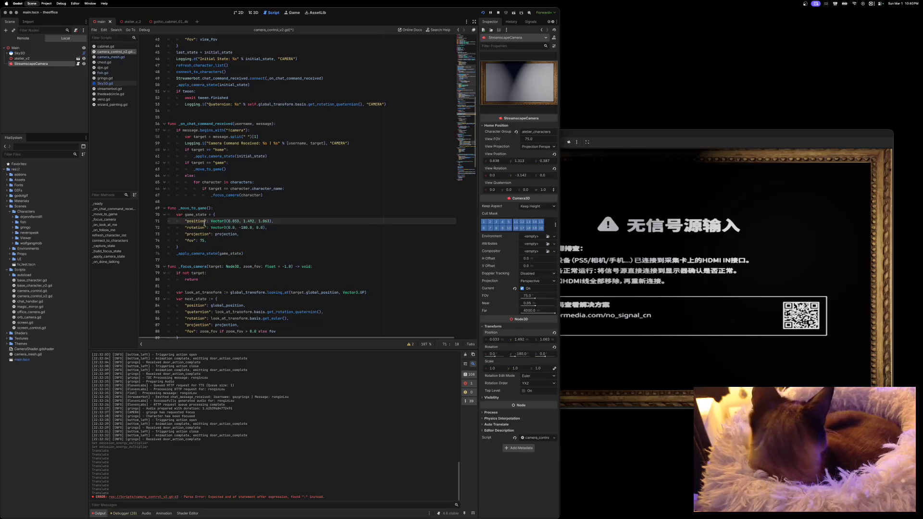
left_click(483, 12)
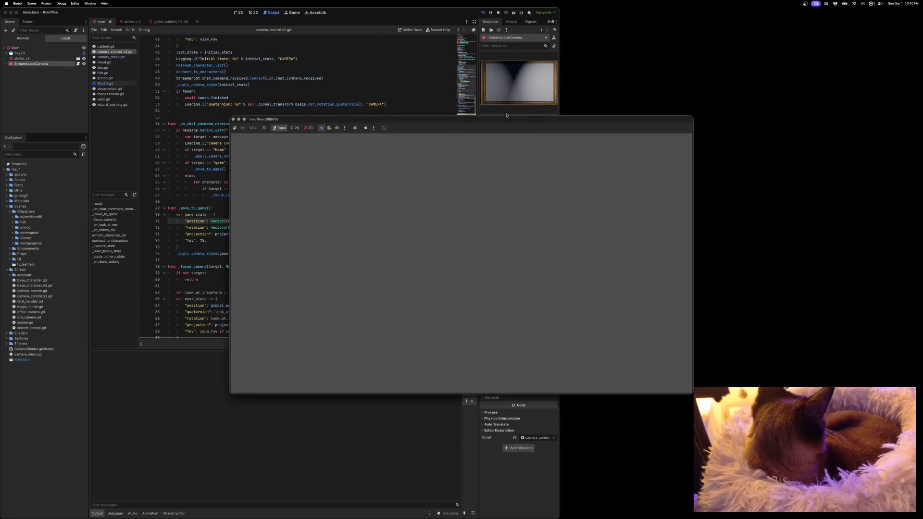
left_click_drag(506, 122, 433, 57)
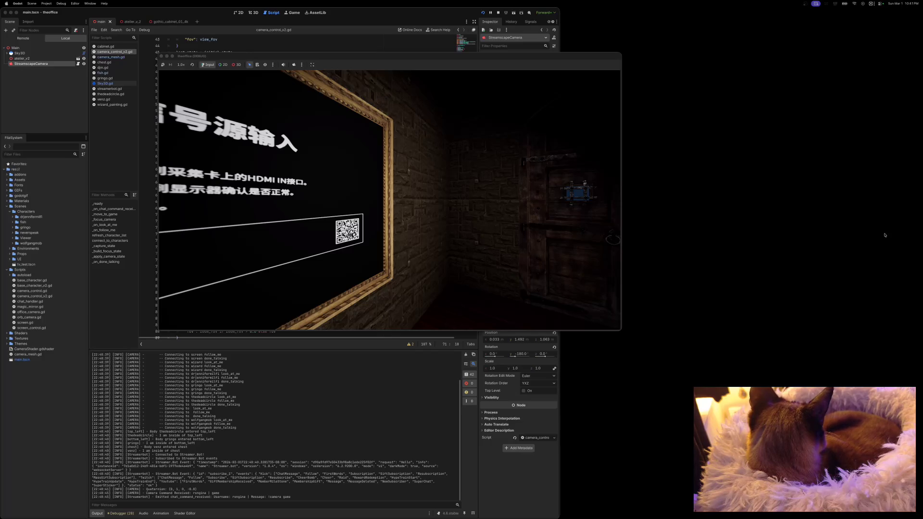
Step: Close the running game window after checking the camera's view of the framed screen
left_click(161, 56)
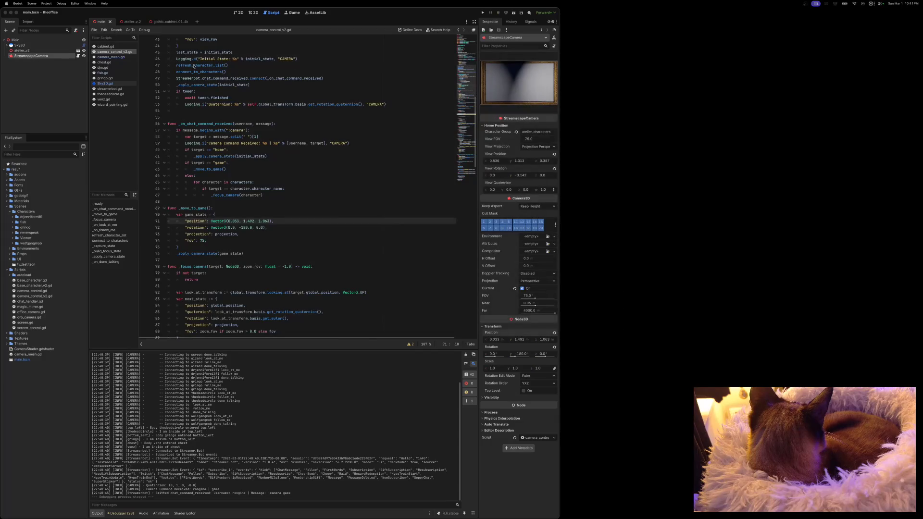
Step: Cut StreamscapeCamera from main, paste it under the atelier_v2 root, and run the game
right_click(42, 56)
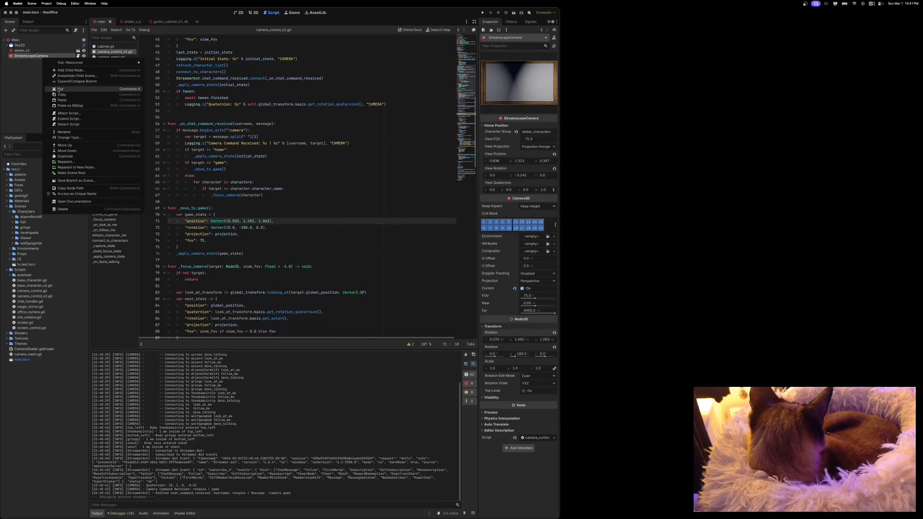
left_click(59, 89)
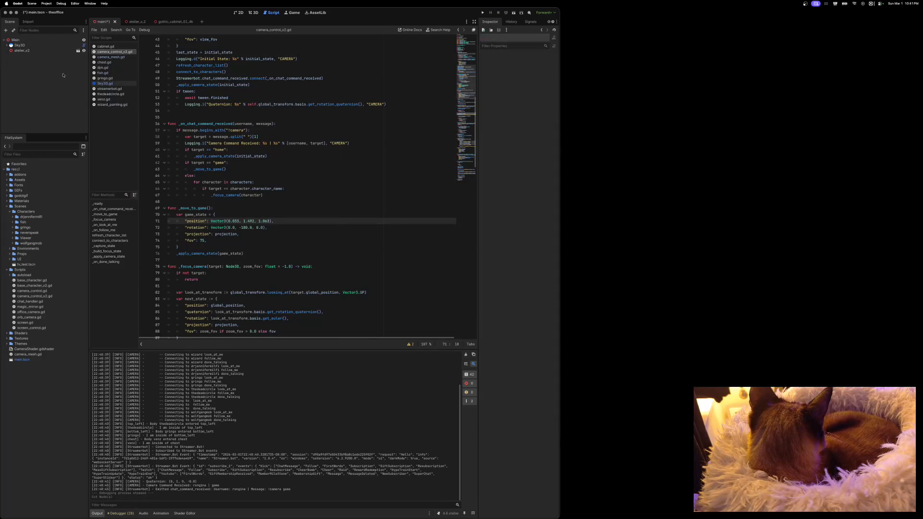
left_click(130, 22)
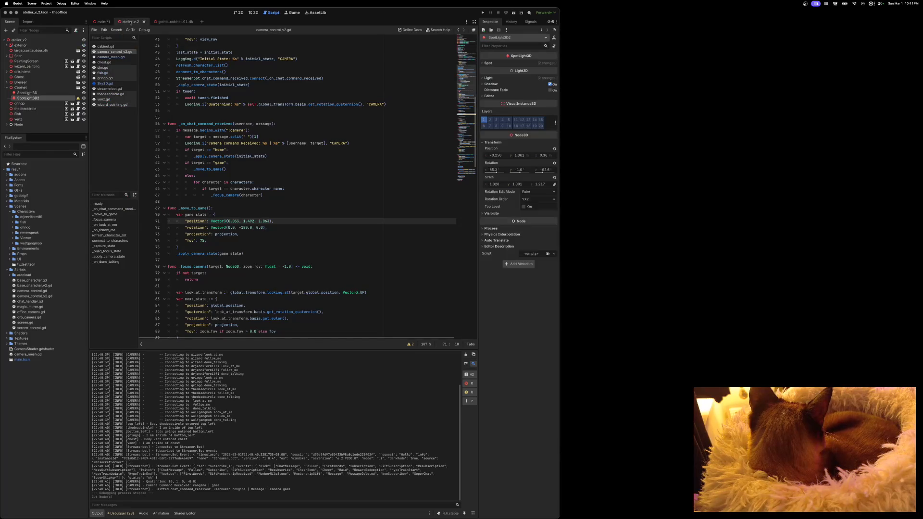
left_click(7, 88)
right_click(29, 41)
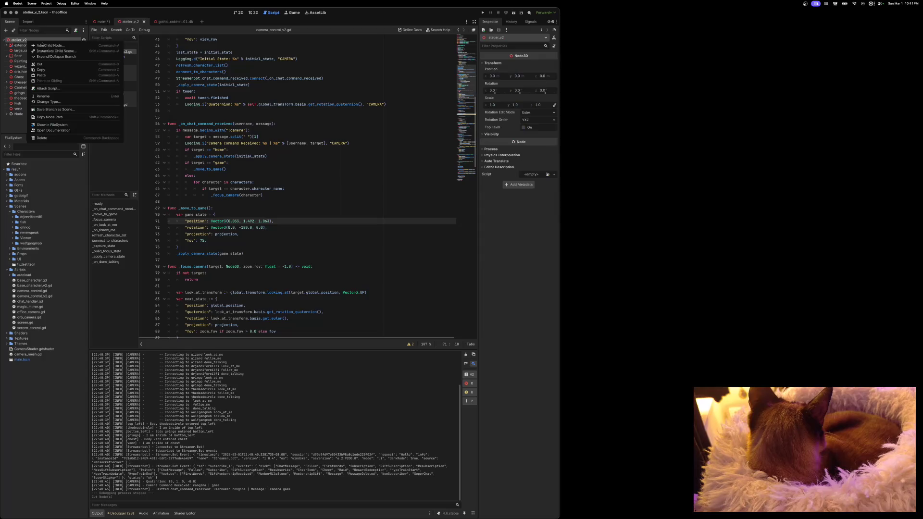
left_click(46, 75)
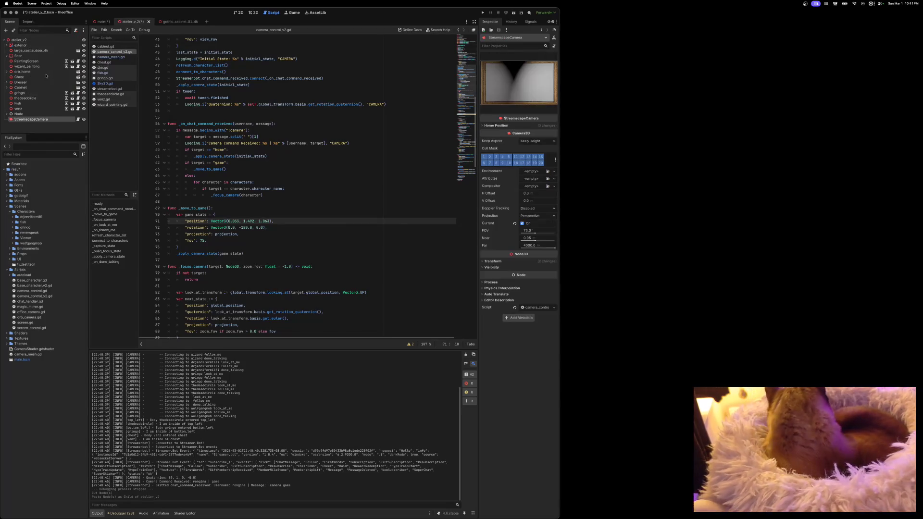
left_click(484, 12)
mouse_move(472, 121)
left_mouse_down()
mouse_move(460, 66)
mouse_move(471, 51)
left_mouse_up()
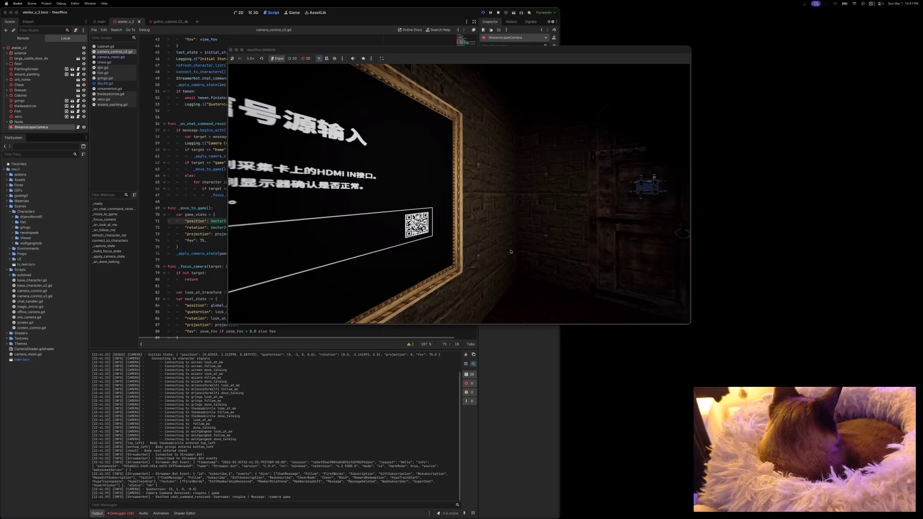
Step: Review the camera-not-found errors in the Debugger's Errors list, then stop the game
left_click(122, 514)
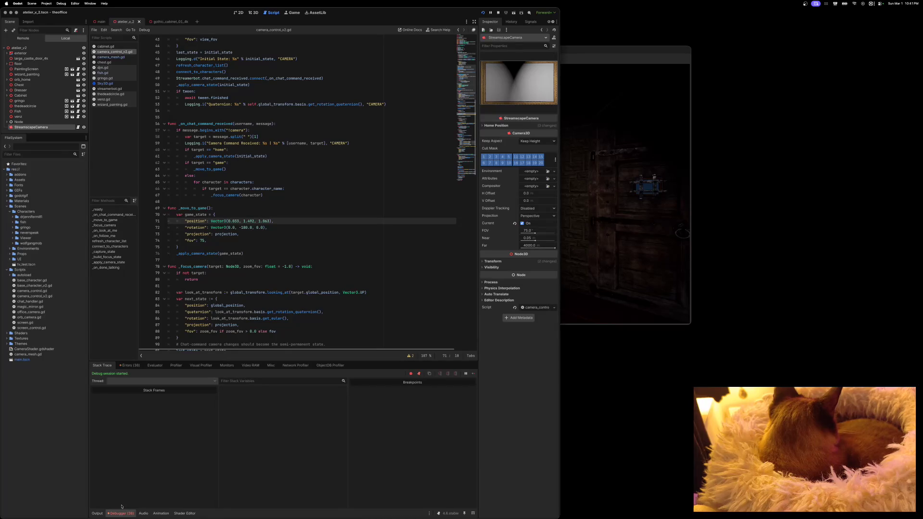
left_click(130, 365)
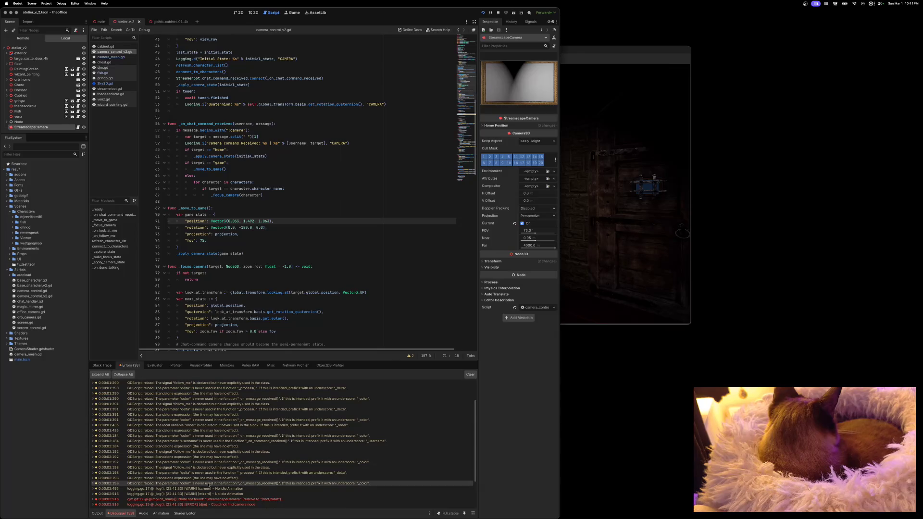
scroll(210, 500, "down", 4)
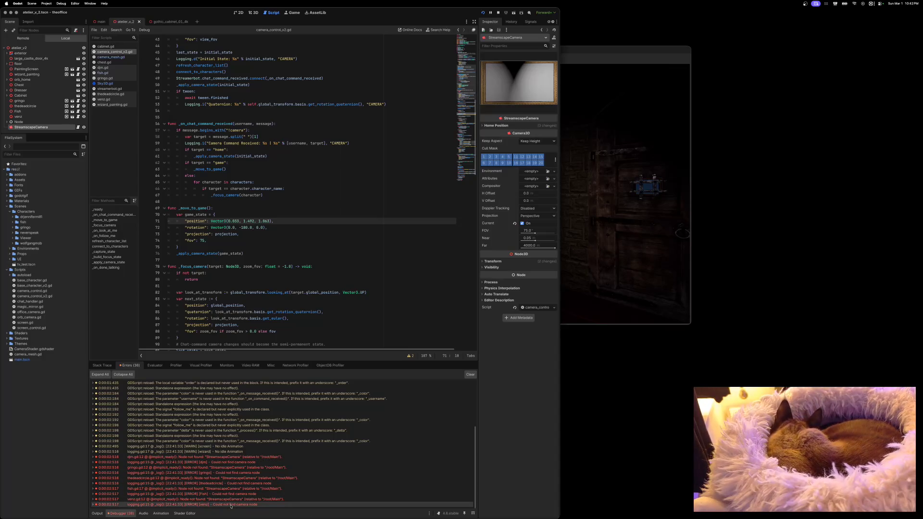
mouse_move(231, 506)
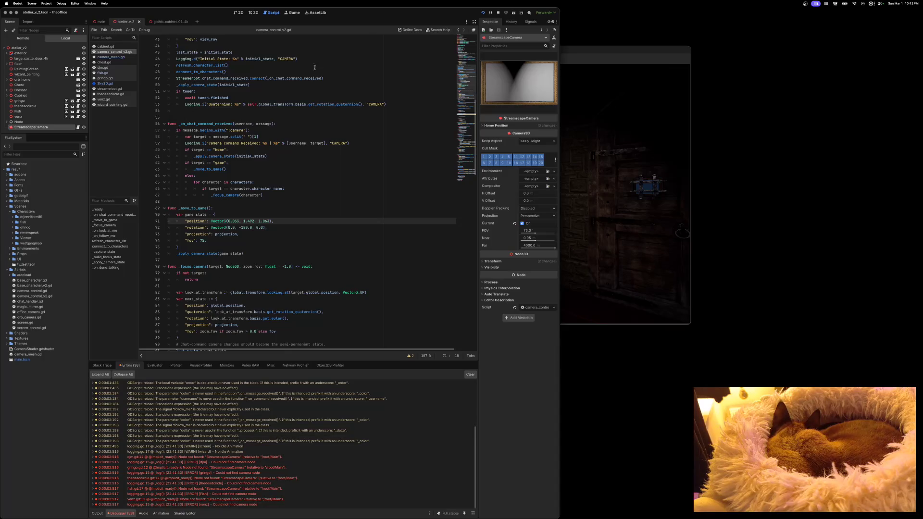
left_click(498, 13)
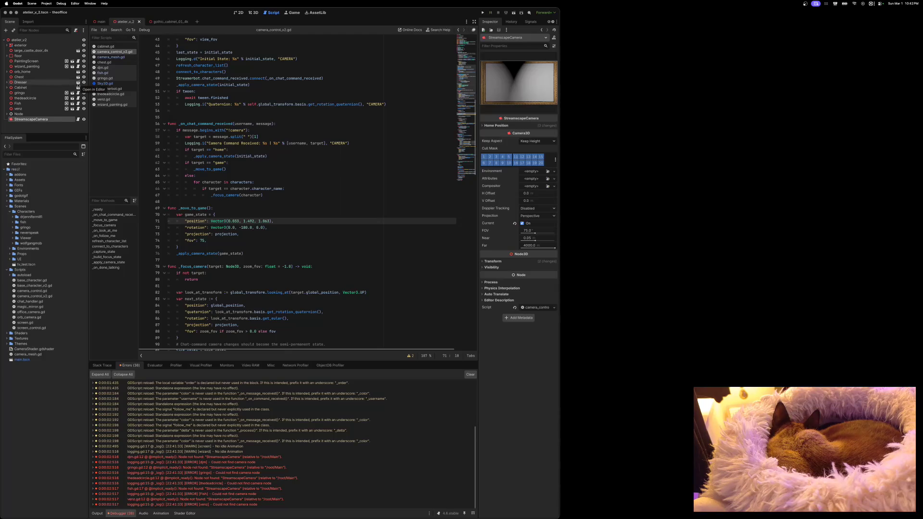
left_click(101, 22)
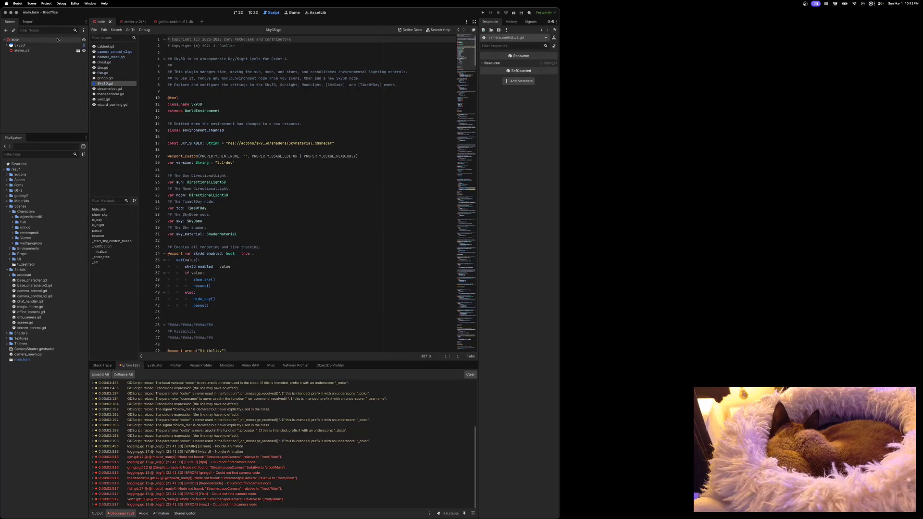
Step: Paste StreamscapeCamera back under Main, save the main scene, and close Sky3D.gd
right_click(15, 40)
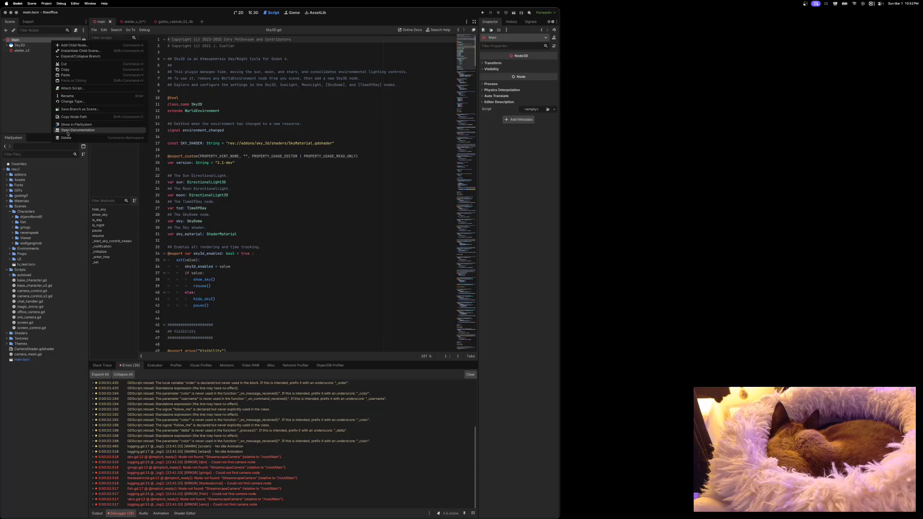
left_click(70, 76)
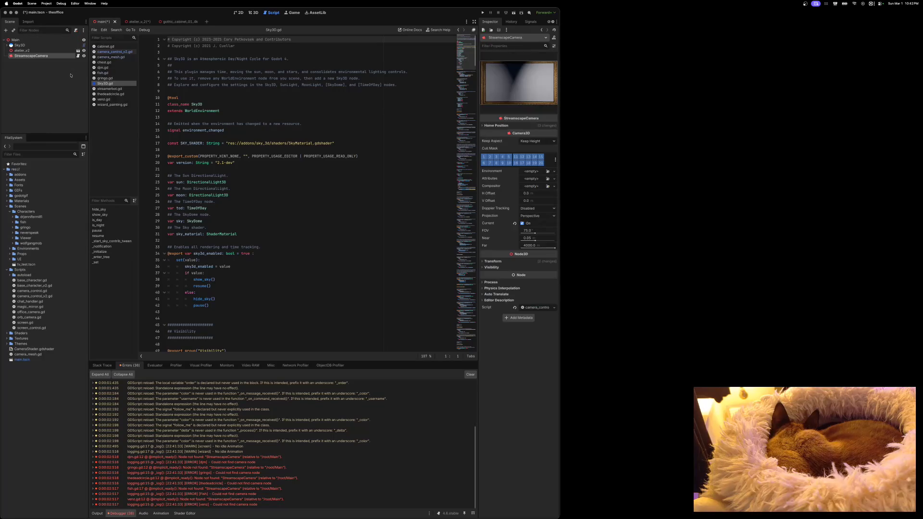
key("super+s")
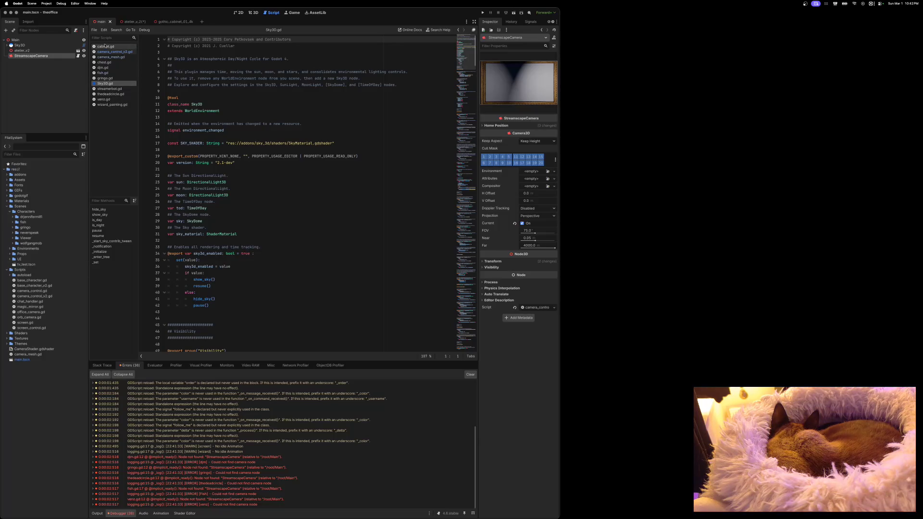
right_click(107, 84)
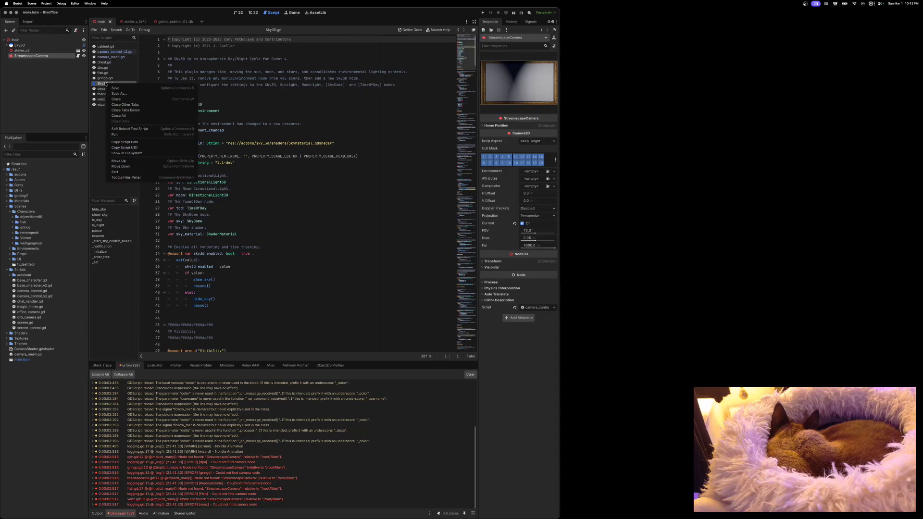
left_click(123, 100)
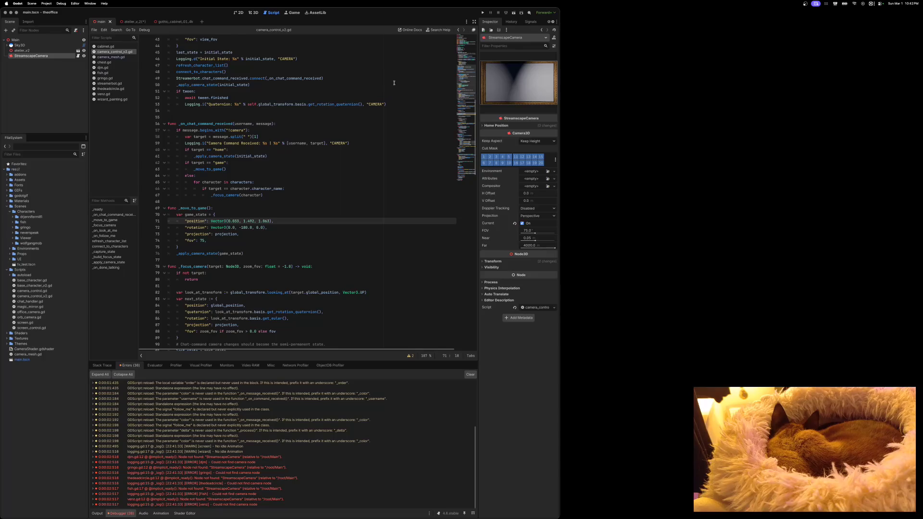
Step: Clear the Debugger's list of errors and warnings
key("super+b")
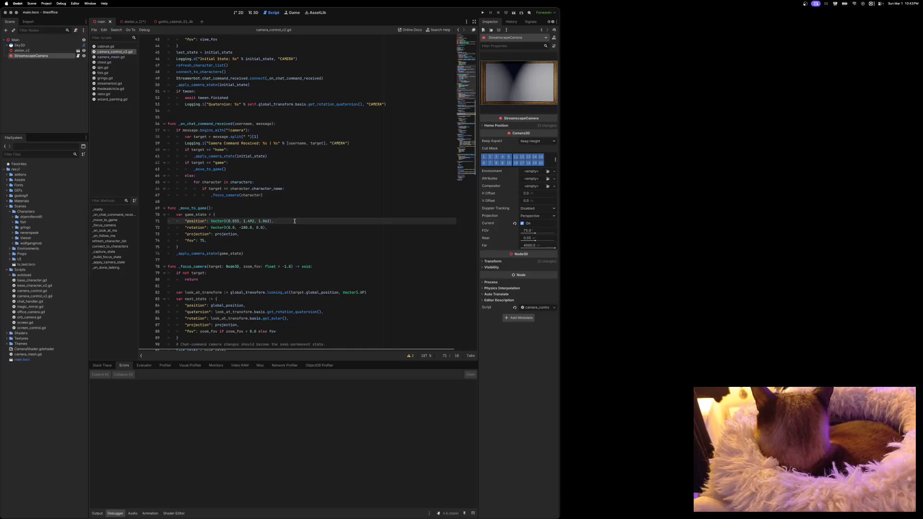
scroll(294, 221, "down", 2)
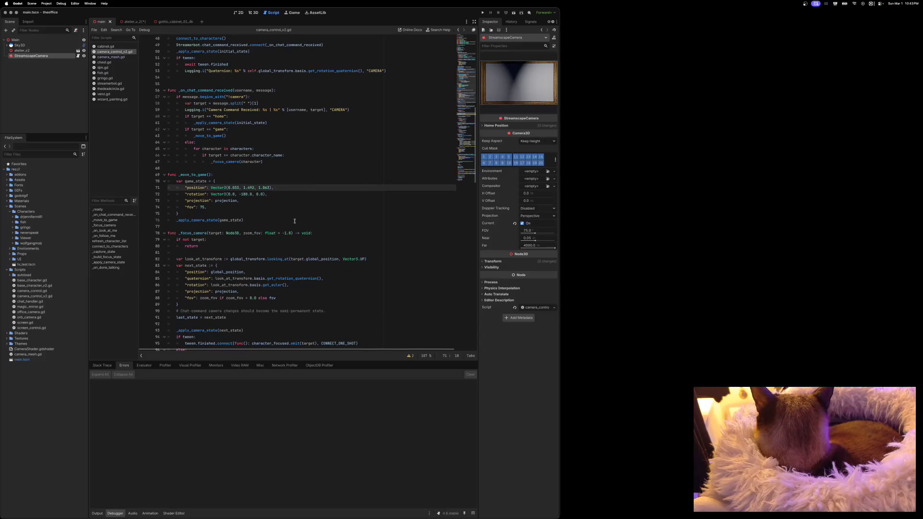
scroll(295, 222, "down", 1)
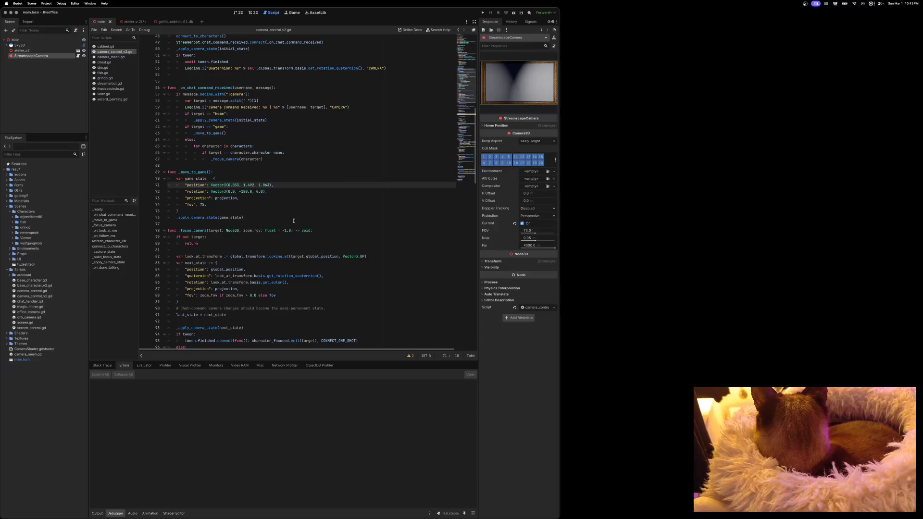
scroll(293, 221, "up", 1)
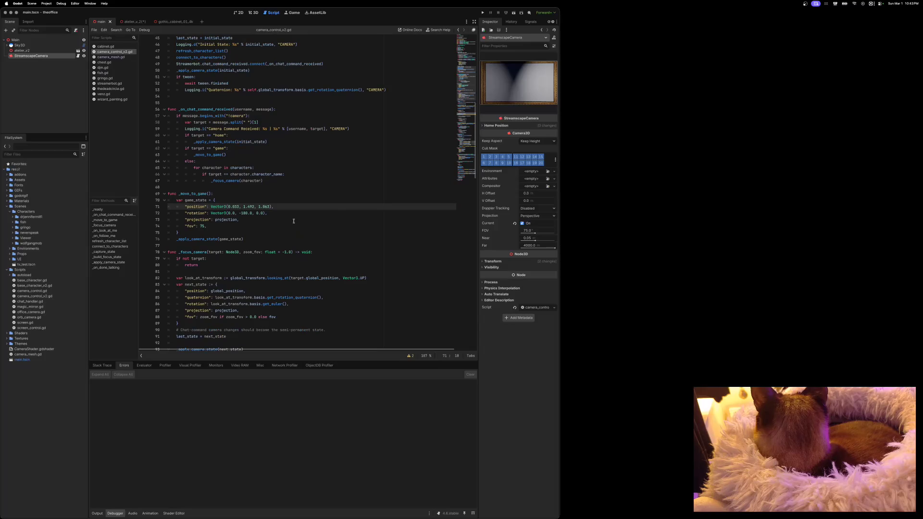
scroll(294, 220, "up", 2)
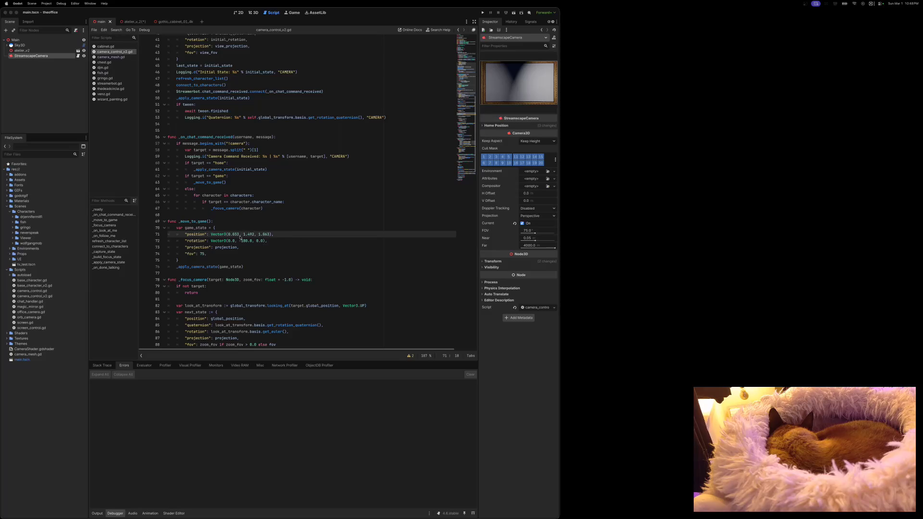
Step: Replace the -180.0 rotation value on line 72 with PI, save, and run the project
left_click_drag(240, 241, 252, 241)
type("PI")
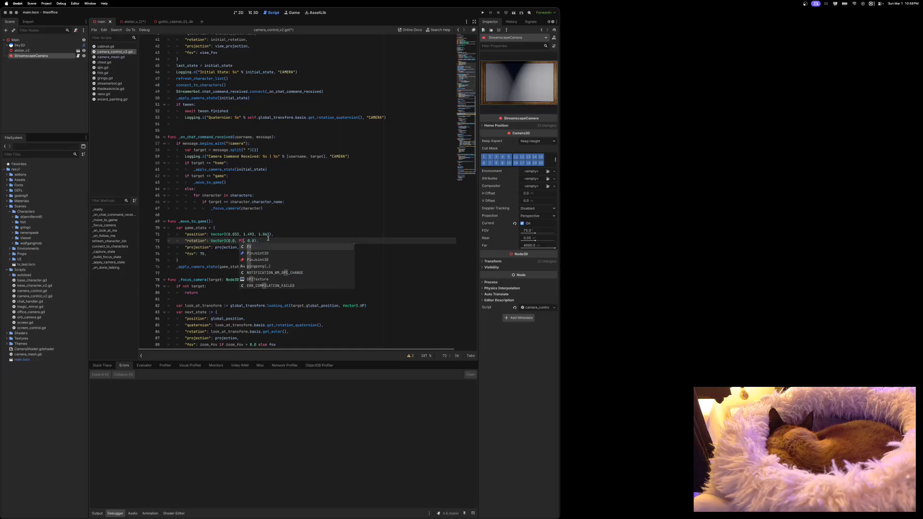
left_click(270, 240)
key("ctrl+s")
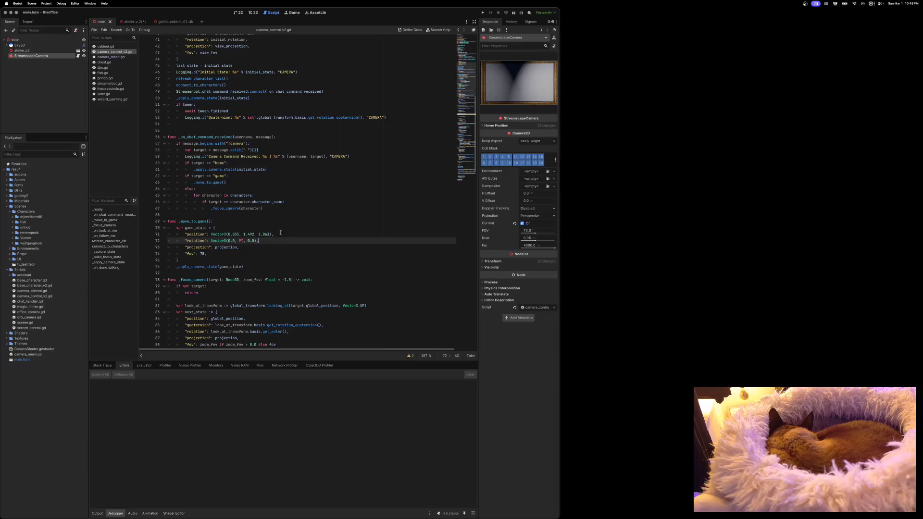
key("super+b")
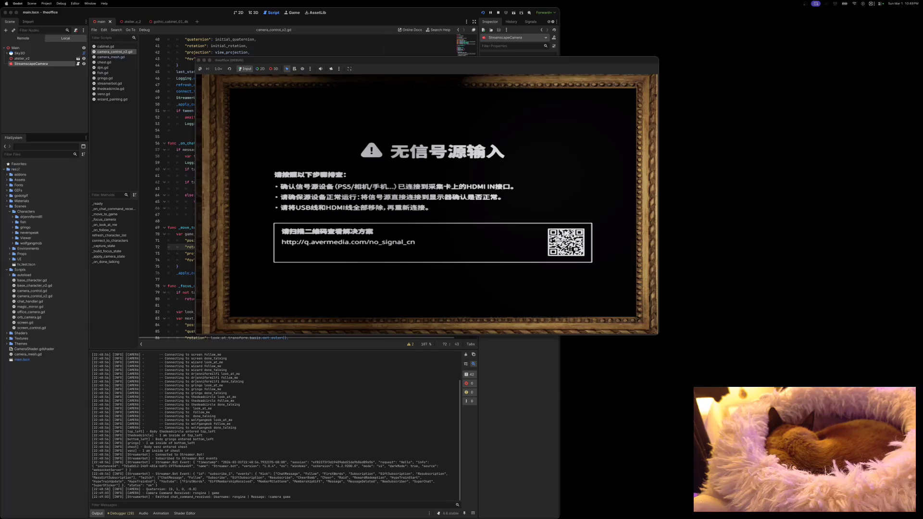
Step: Move the running game window aside, then stop the game to return to the editor
left_click_drag(426, 67, 462, 75)
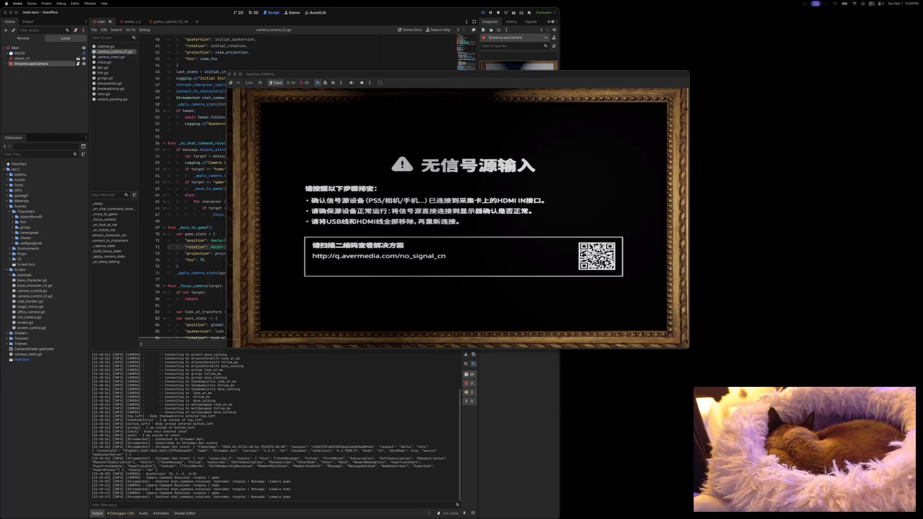
left_click(230, 74)
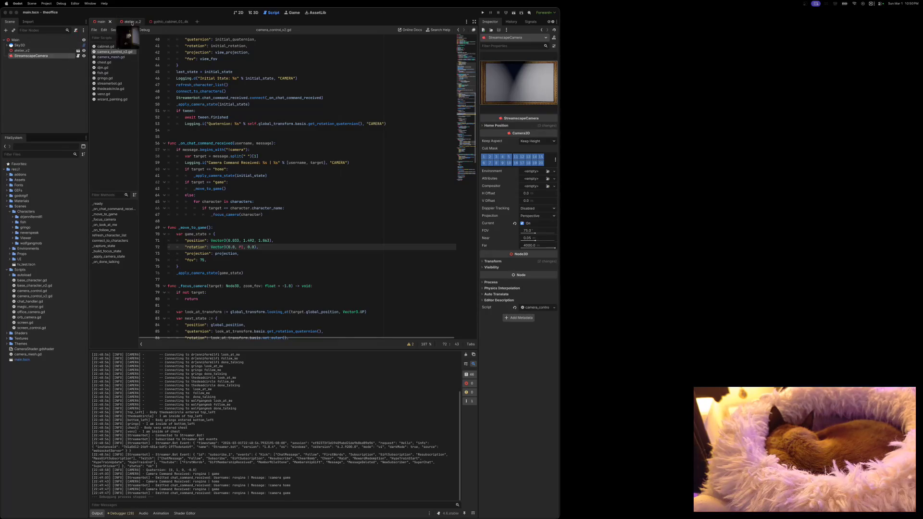
Step: In atelier_v_2, open the PaintingScreen scene, inspect its MeshInstance3D plane mesh, then close it
left_click(132, 23)
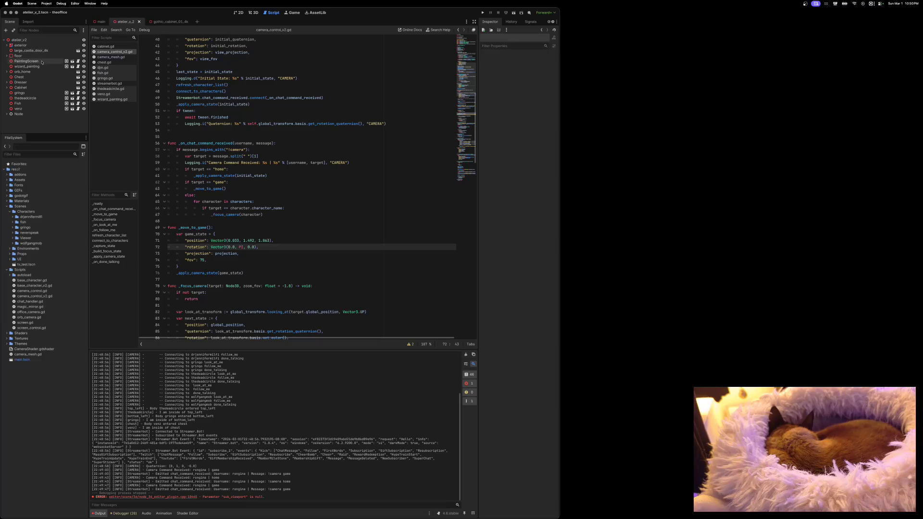
left_click(78, 62)
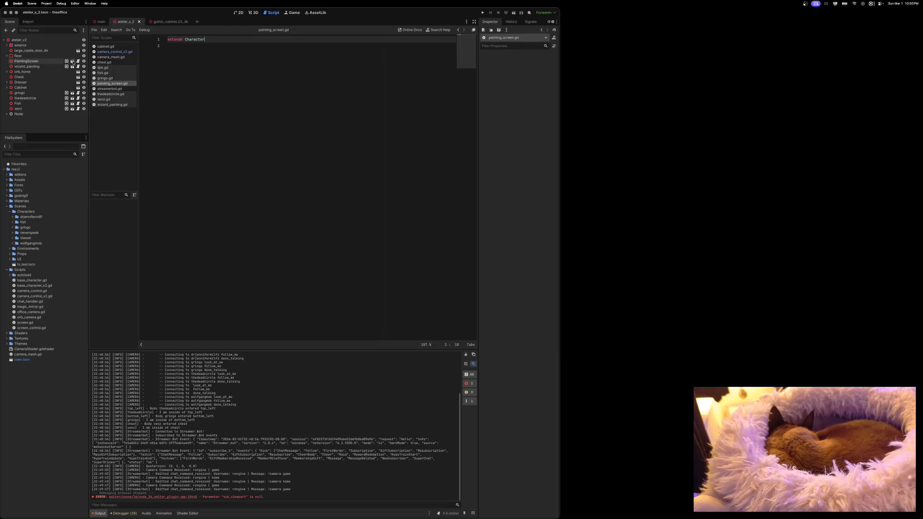
left_click(72, 61)
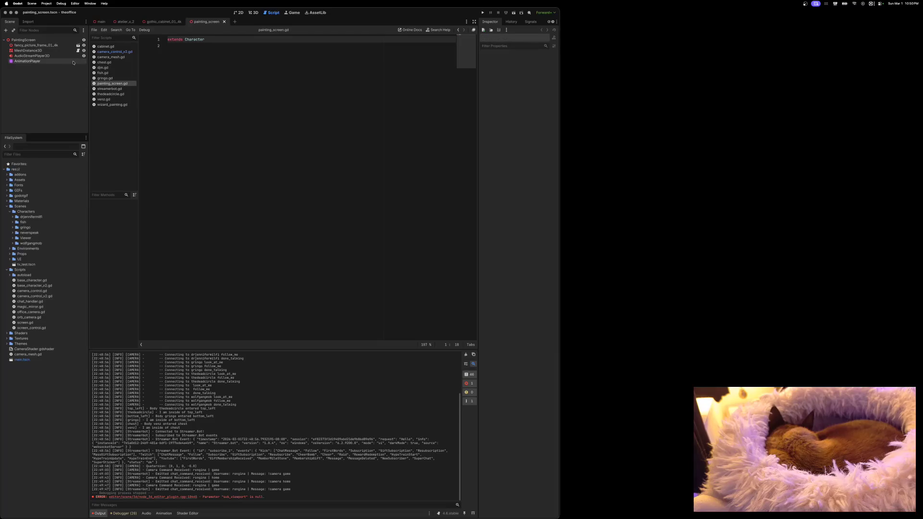
left_click(49, 51)
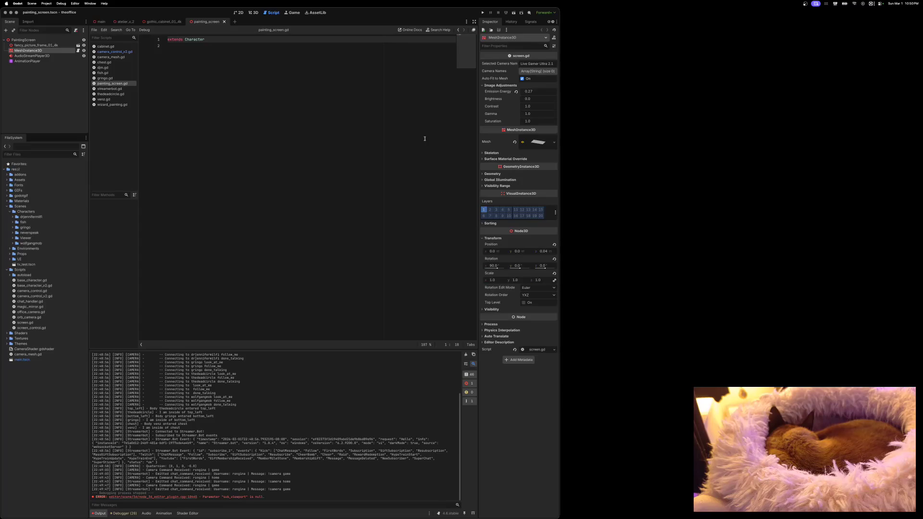
left_click(538, 142)
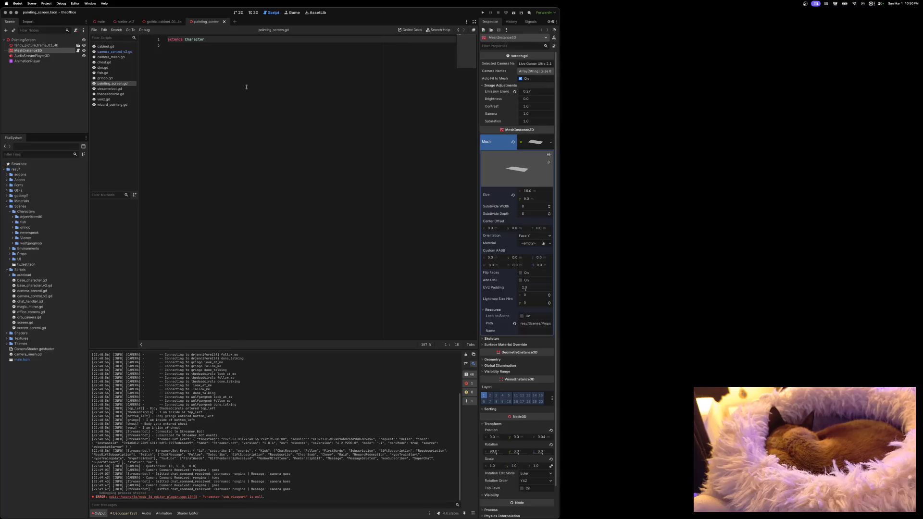
left_click(224, 22)
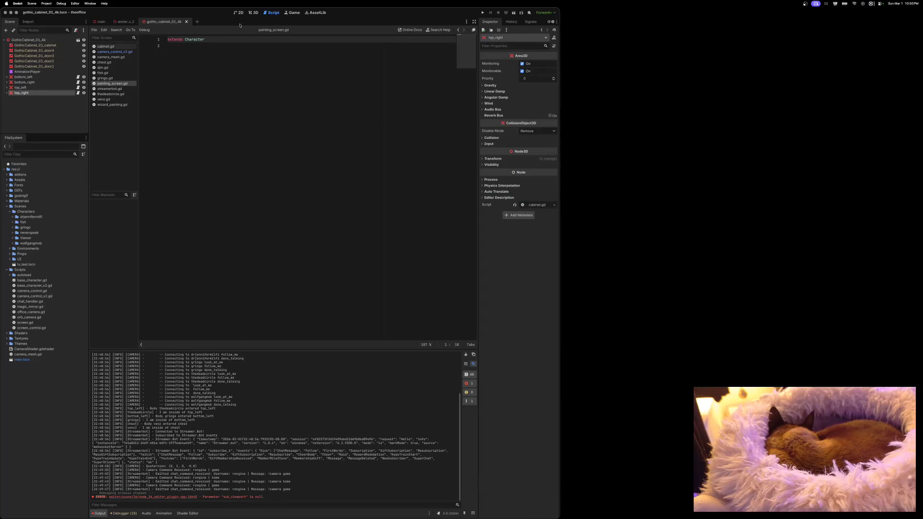
Step: Close gothic_cabinet_01_4k, maximize the editor and orbit around the atelier_v_2 room in 3D
left_click(187, 22)
left_click(255, 13)
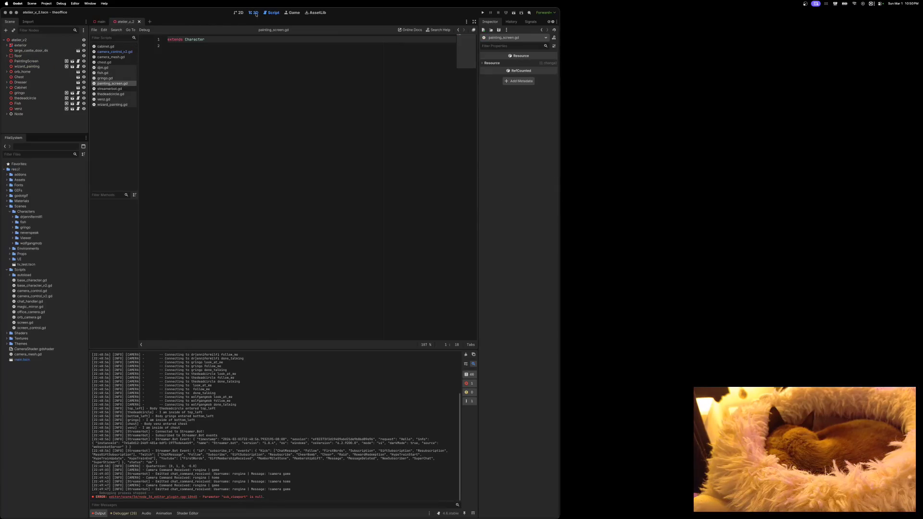
scroll(283, 192, "left", 10)
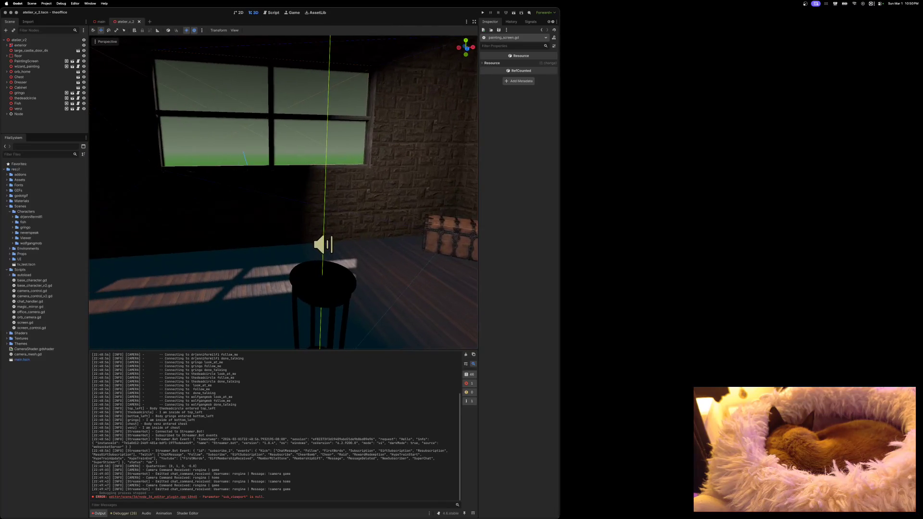
scroll(268, 175, "right", 3)
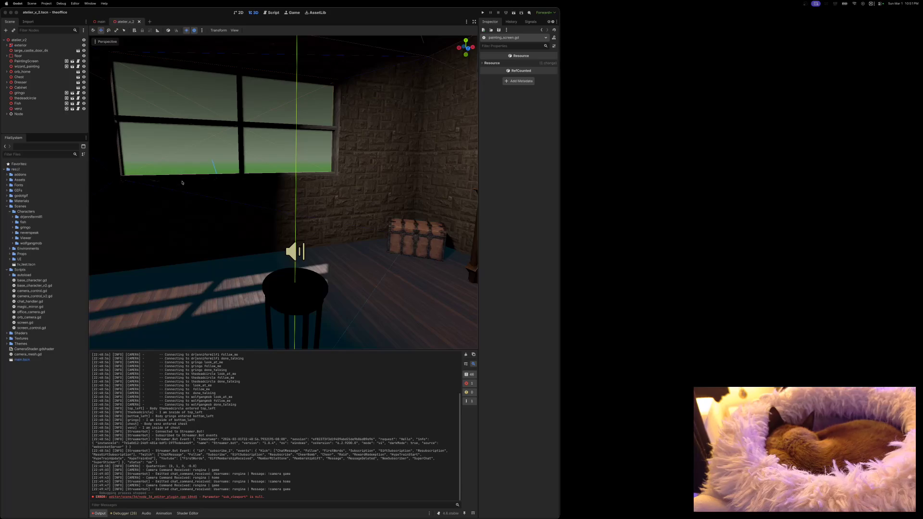
scroll(269, 205, "up", 5)
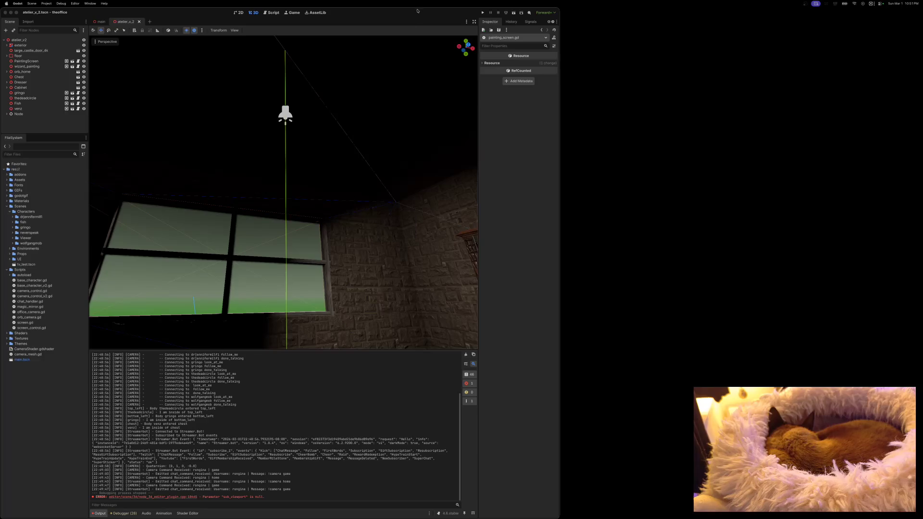
double_click(408, 12)
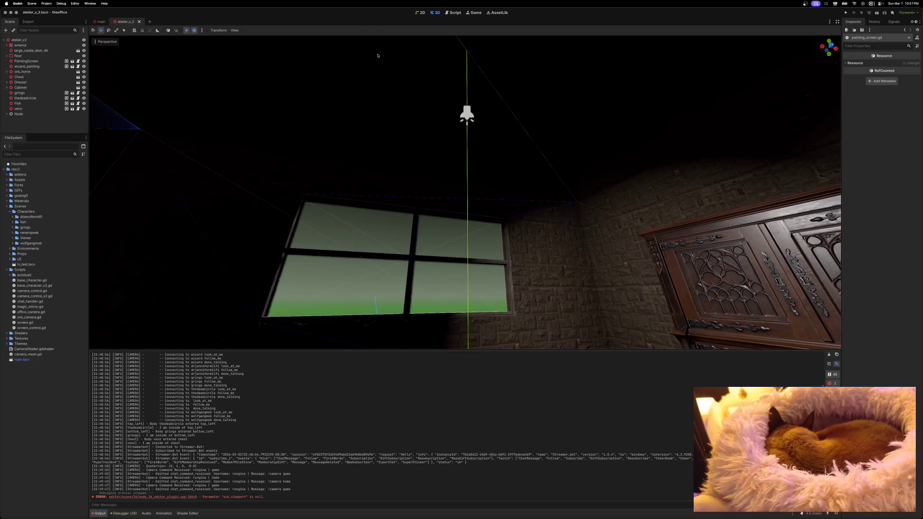
mouse_move(377, 237)
left_mouse_down()
mouse_move(378, 313)
mouse_move(498, 337)
mouse_move(500, 370)
mouse_move(476, 380)
mouse_move(322, 354)
mouse_move(346, 385)
mouse_move(308, 380)
mouse_move(260, 356)
left_mouse_up()
mouse_move(342, 201)
left_mouse_down()
mouse_move(320, 309)
mouse_move(295, 274)
mouse_move(298, 181)
mouse_move(255, 273)
mouse_move(289, 327)
mouse_move(379, 236)
left_mouse_up()
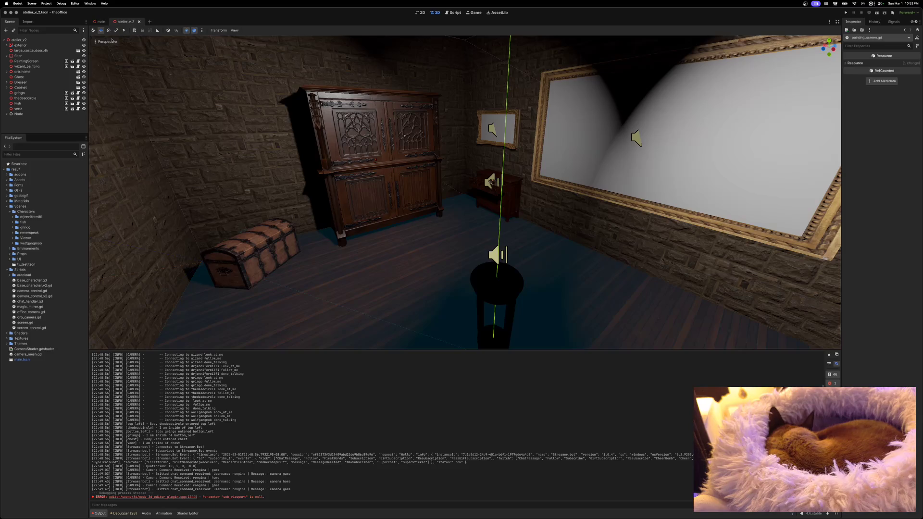
left_click(99, 22)
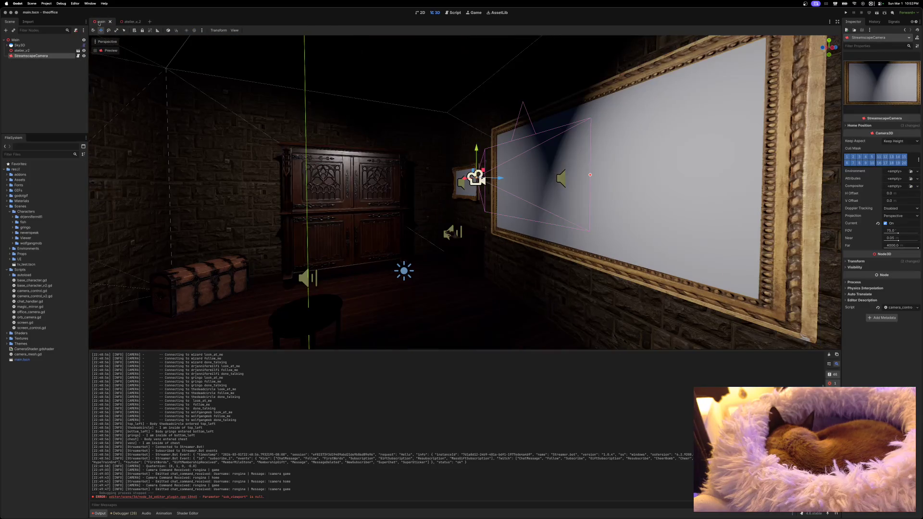
Step: Add a ColorRect node, found by searching 'color', as a child of StreamscapeCamera
right_click(44, 41)
left_click(52, 46)
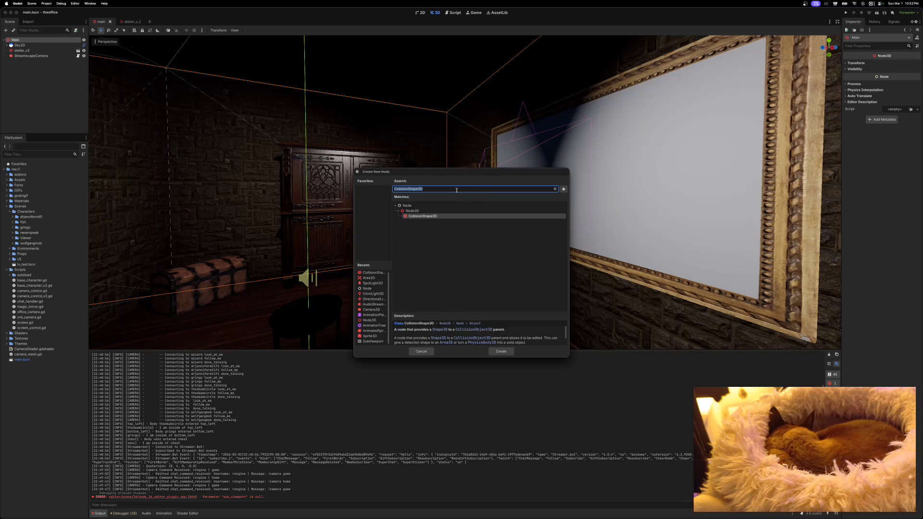
left_click(428, 351)
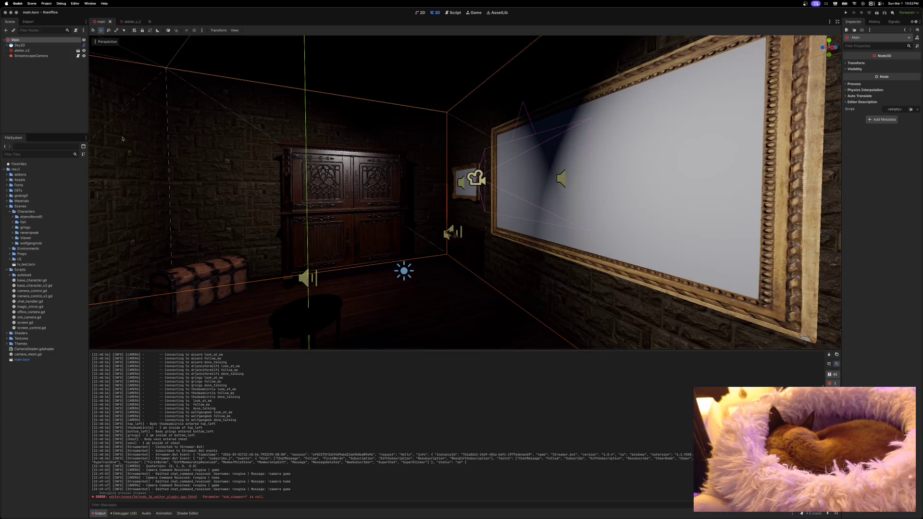
left_click(29, 55)
right_click(28, 56)
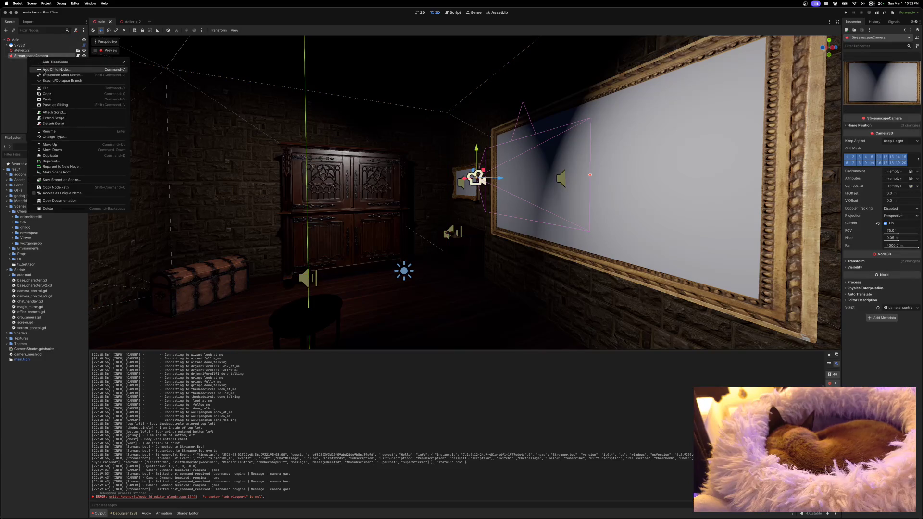
left_click(46, 71)
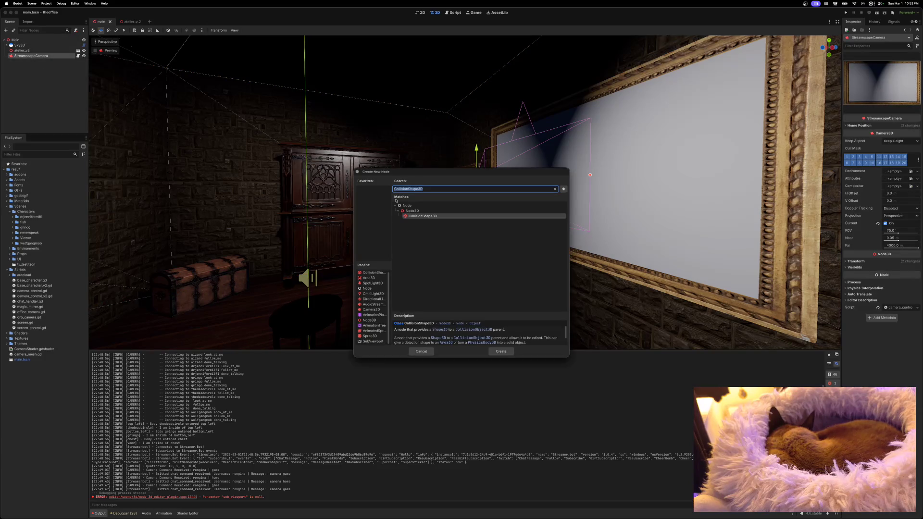
type("color")
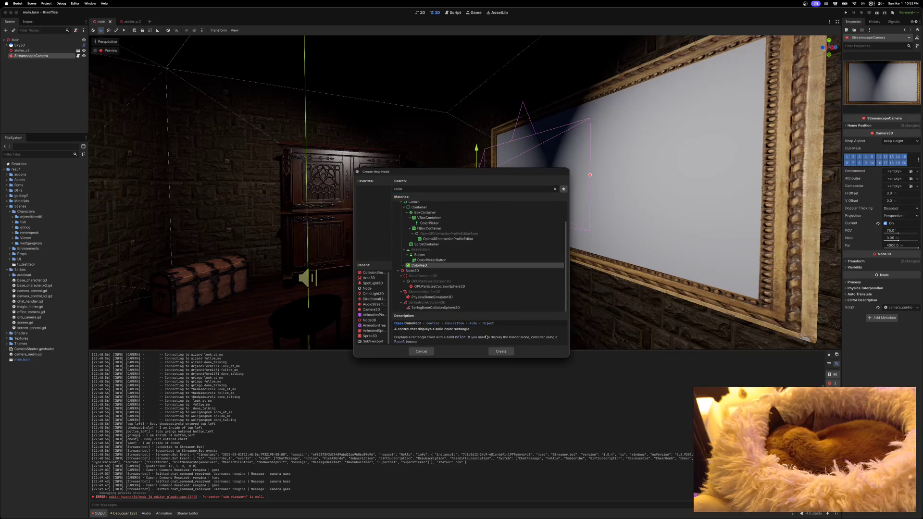
left_click(498, 352)
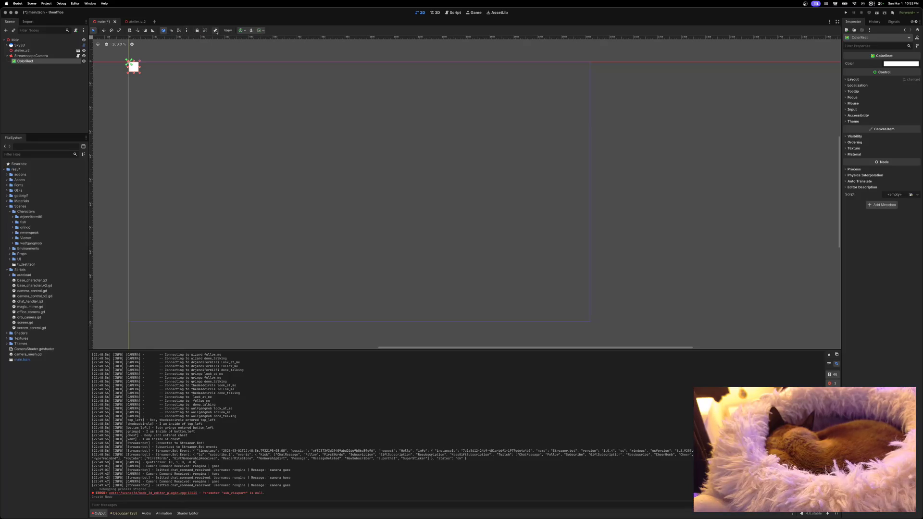
Step: Apply the Full Rect anchor preset to the ColorRect, then reselect it in the scene tree
left_click(241, 31)
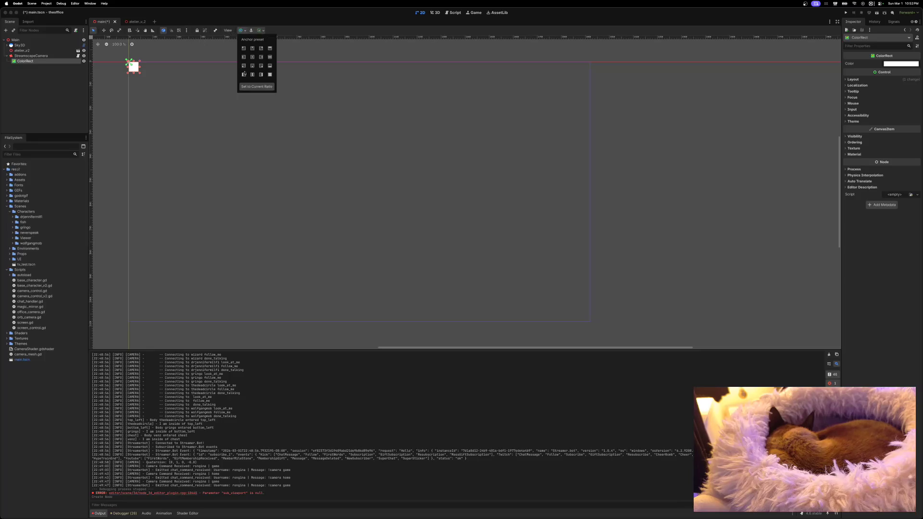
left_click(270, 50)
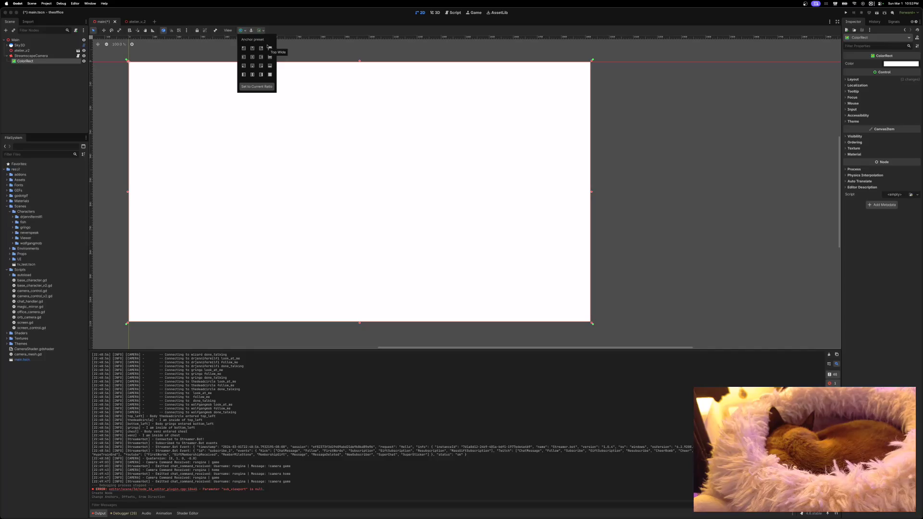
left_click(437, 14)
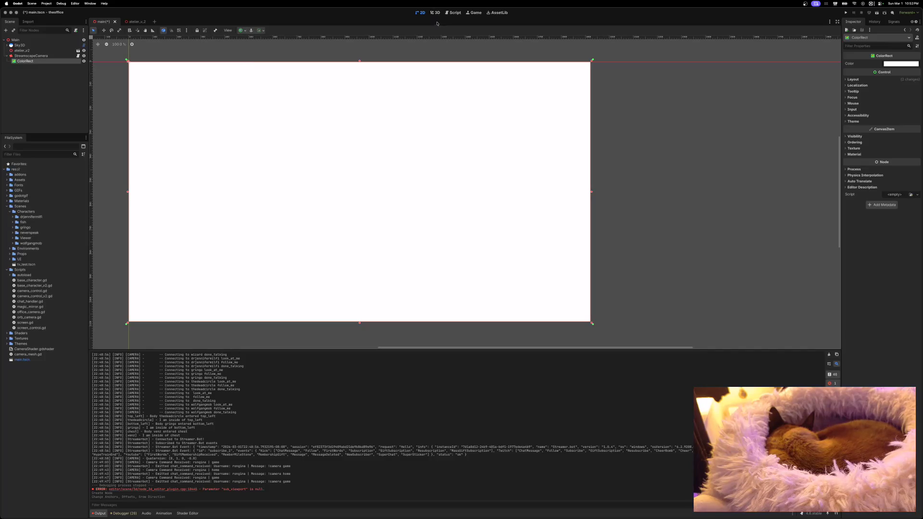
left_click(437, 13)
scroll(439, 109, "left", 5)
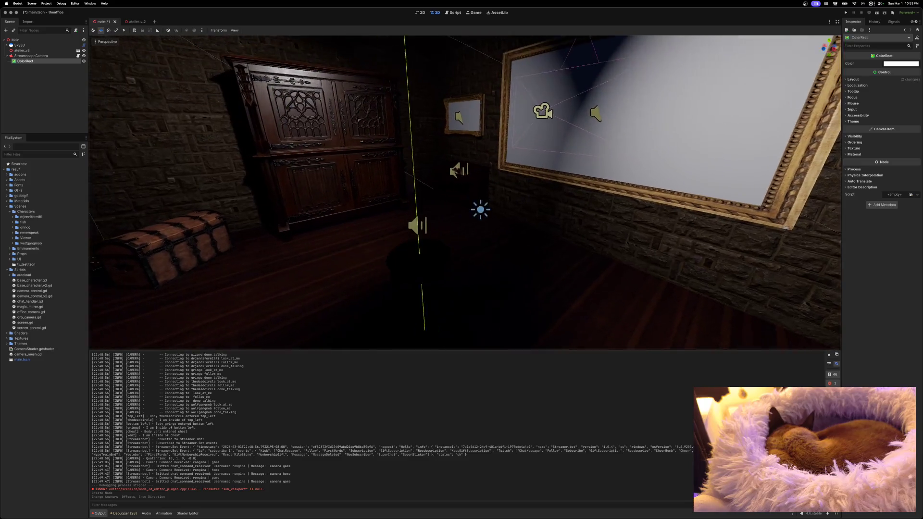
left_click(30, 56)
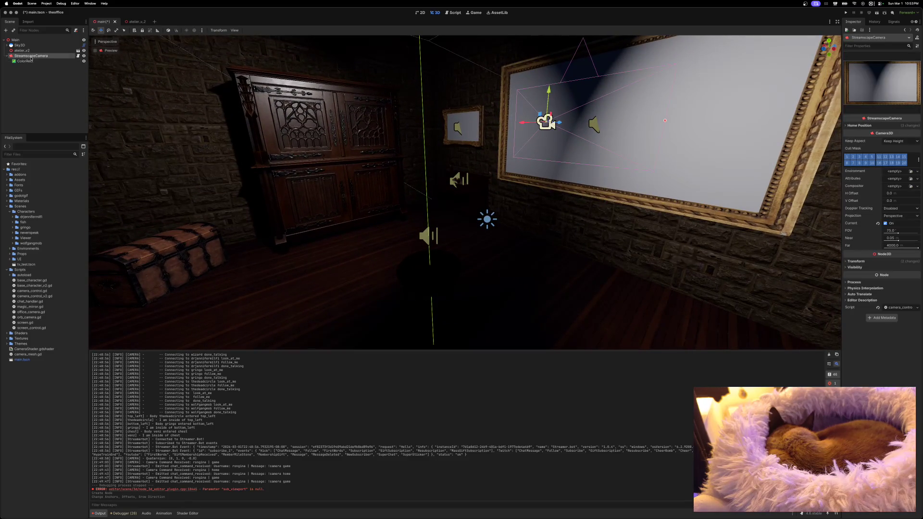
scroll(175, 96, "up", 3)
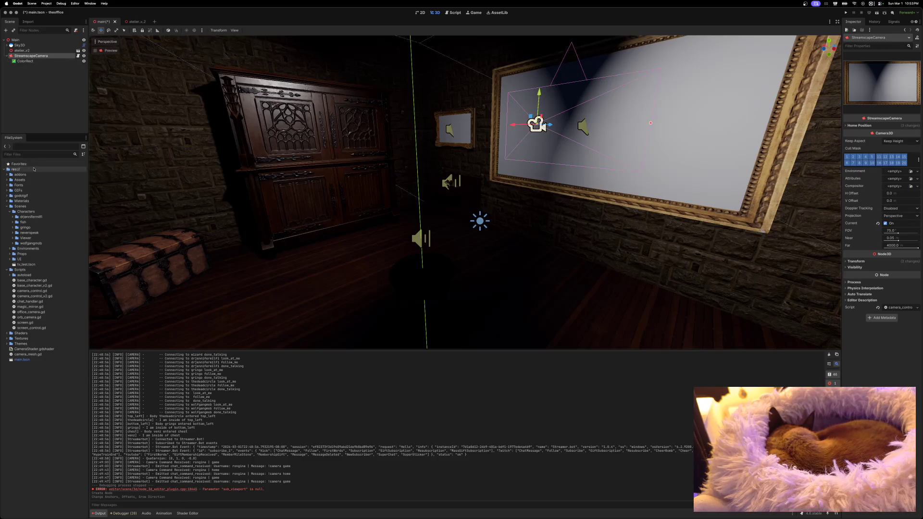
left_click(34, 62)
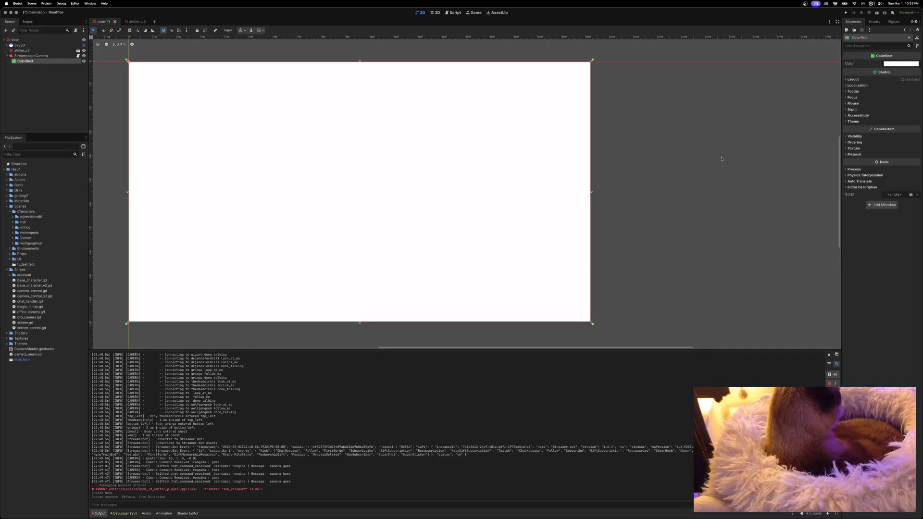
Step: Give the ColorRect a new ShaderMaterial whose shader is fisheye.gdshader
left_click(854, 154)
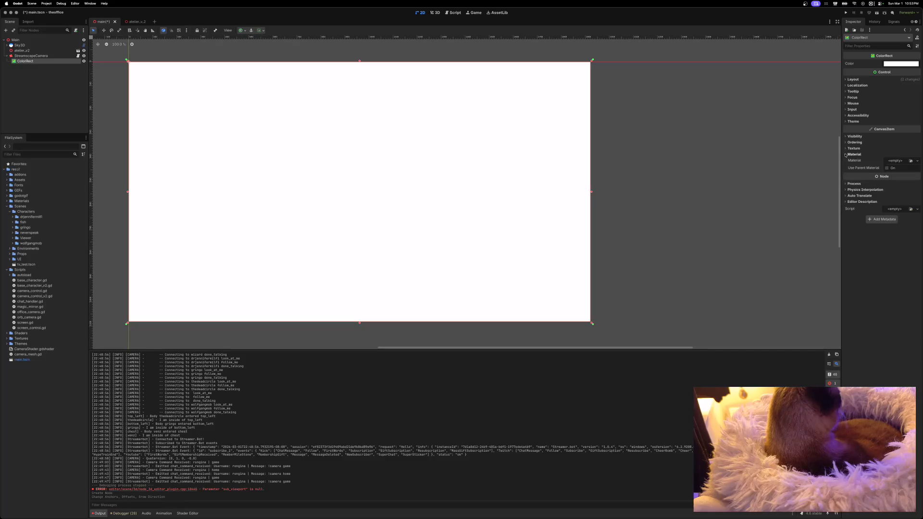
left_click(897, 161)
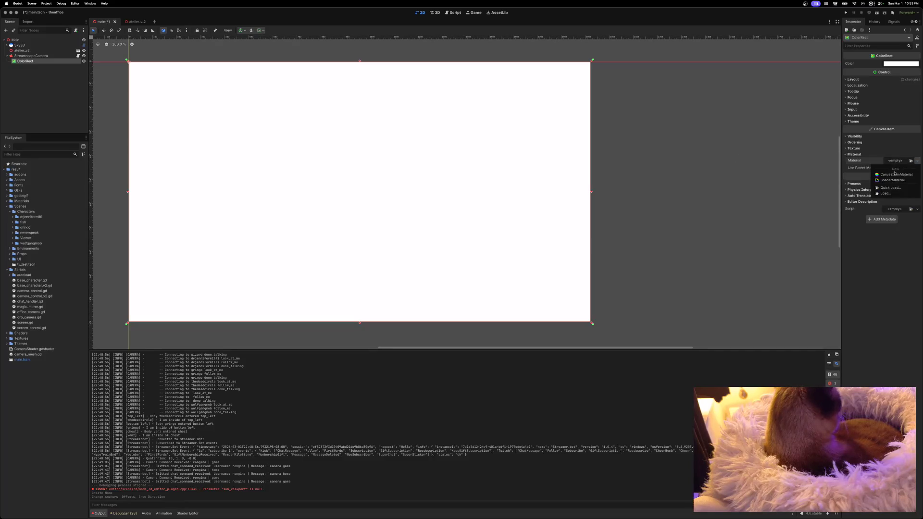
left_click(894, 181)
left_click(901, 166)
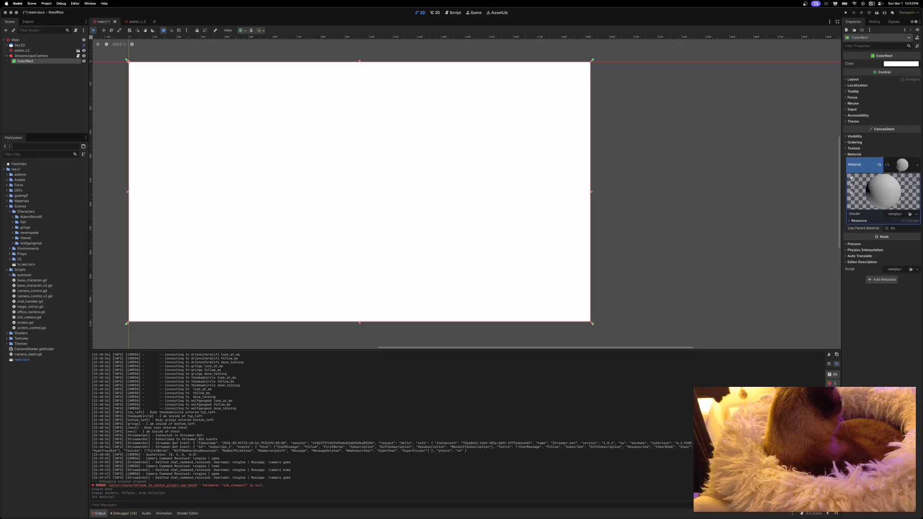
left_click(894, 214)
left_click(898, 230)
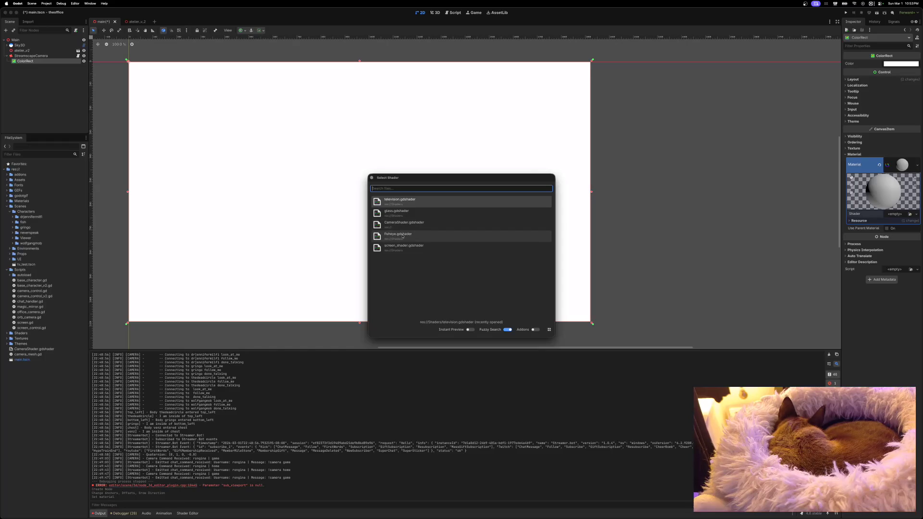
left_click(403, 235)
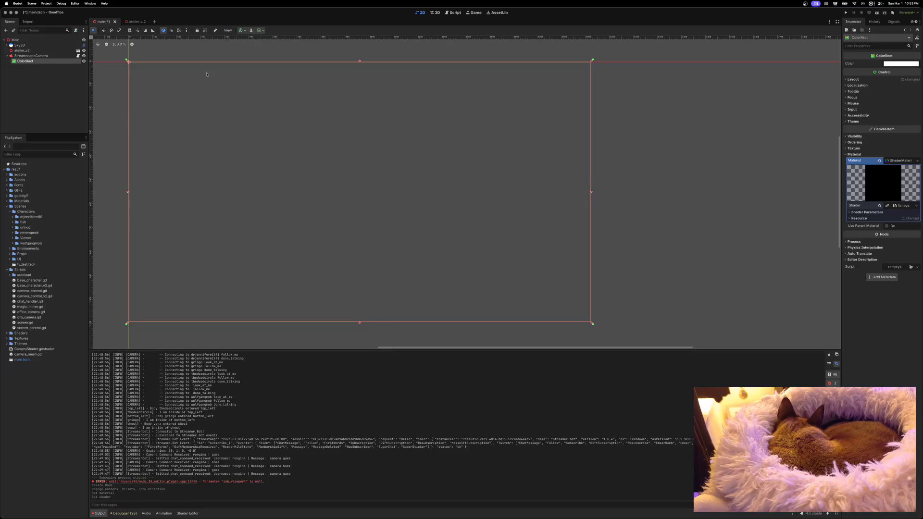
Step: Save the scene with Cmd+S and reselect the ColorRect
key("super+s")
left_click(434, 13)
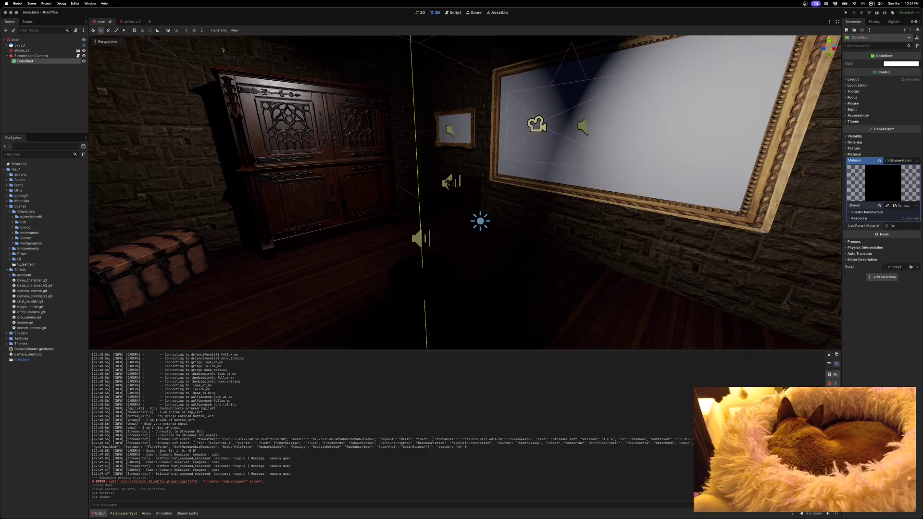
left_click(36, 56)
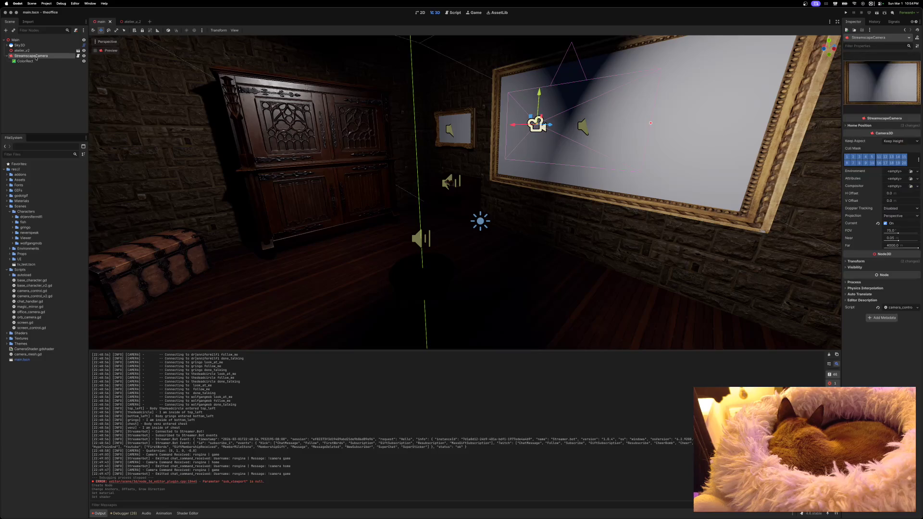
left_click(38, 61)
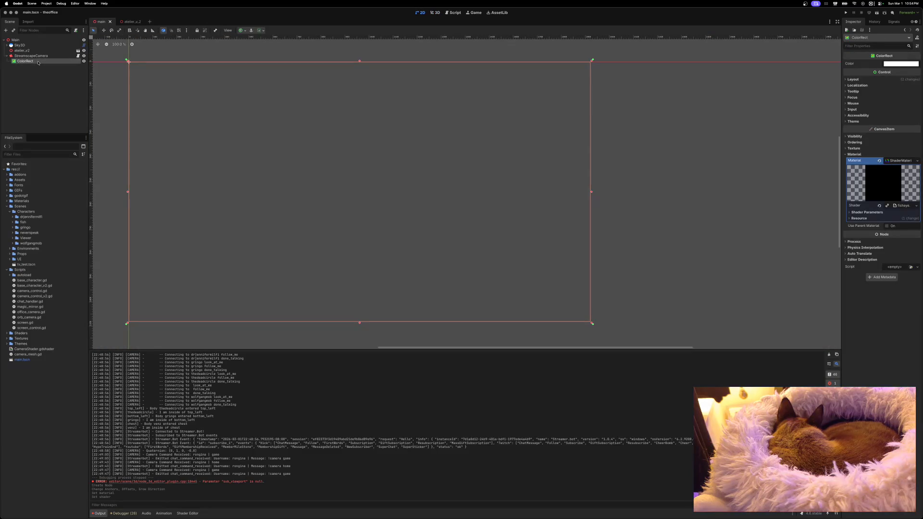
Step: Reveal the fisheye Shader Parameters and lower Effect Amount from 3.0 to about 2.4
left_click(861, 212)
left_click_drag(904, 221, 904, 222)
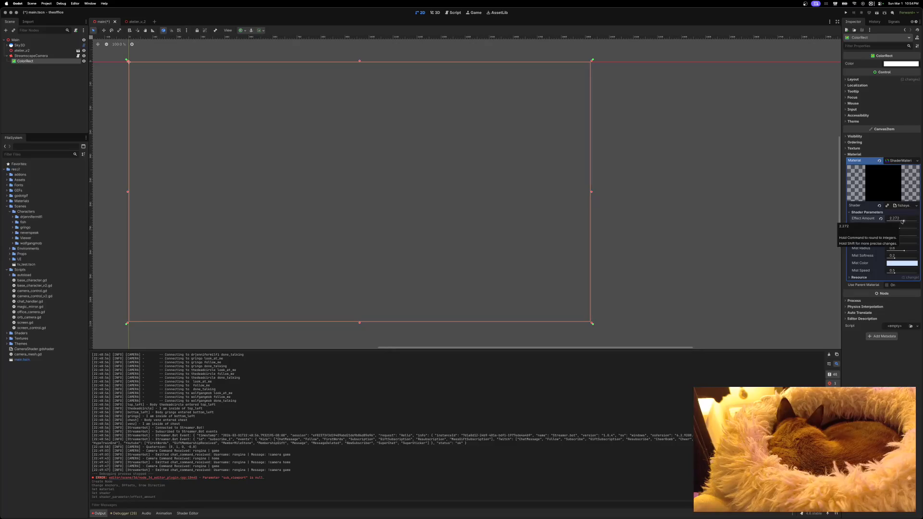
left_click(847, 80)
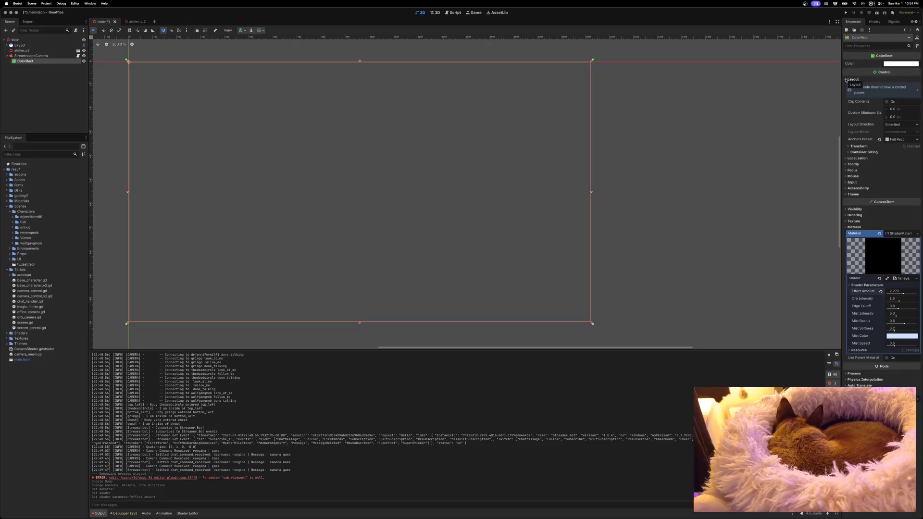
left_click(846, 80)
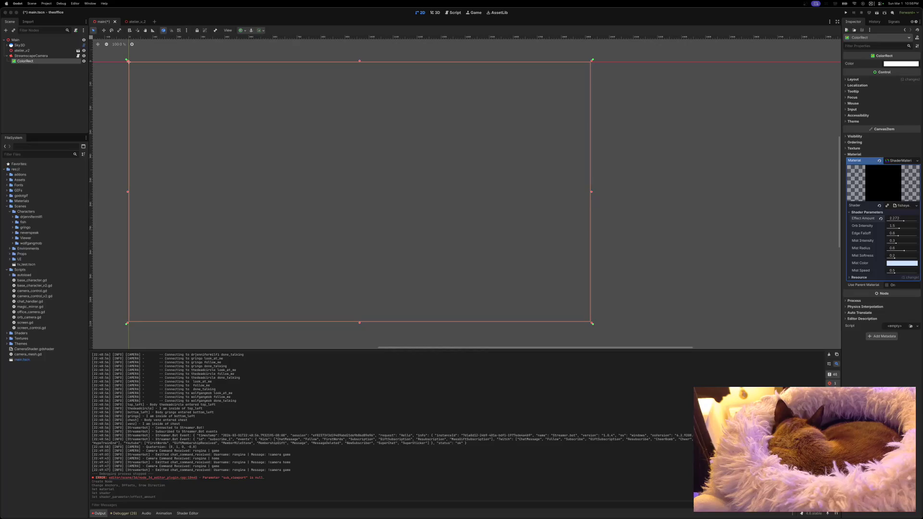
Step: Delete the ColorRect node from under StreamscapeCamera
right_click(42, 64)
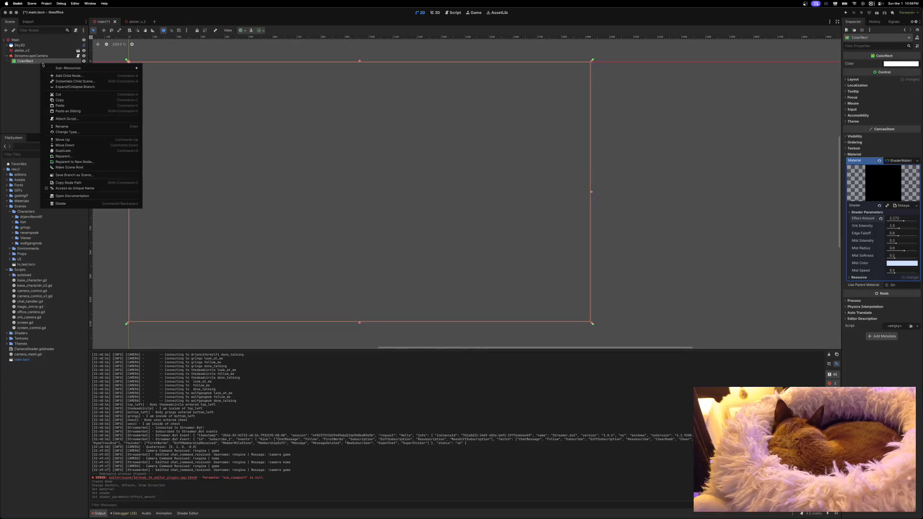
left_click(61, 203)
left_click(473, 264)
Step: Add a CanvasLayer, searched as 'Canvas', as a child of StreamscapeCamera
right_click(31, 56)
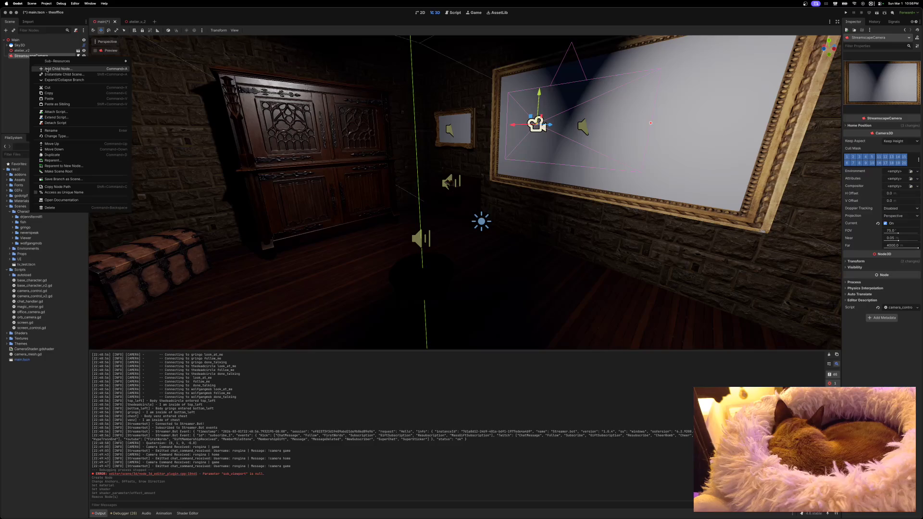
left_click(47, 70)
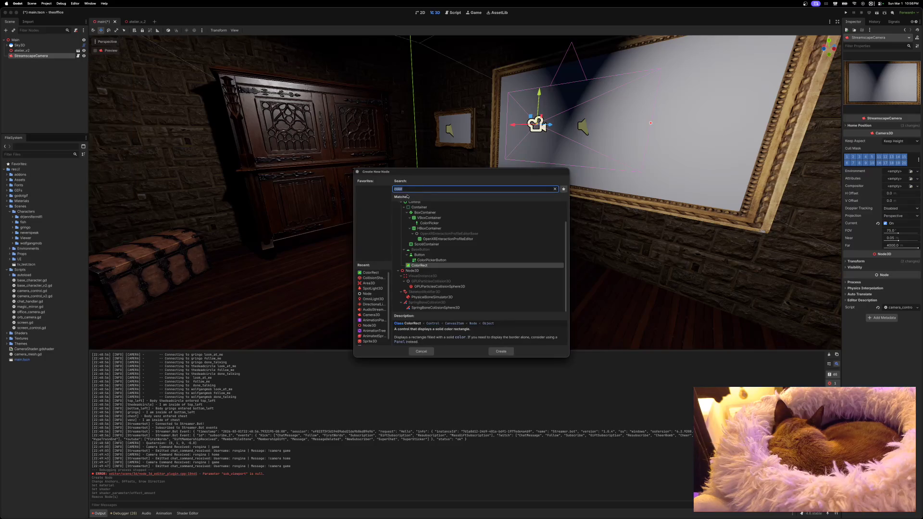
type("Canvas")
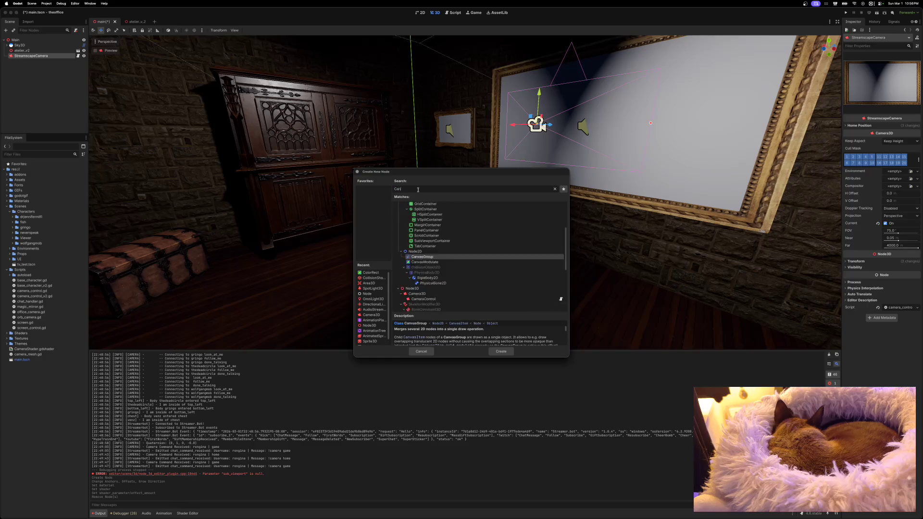
key("Down")
key("Down")
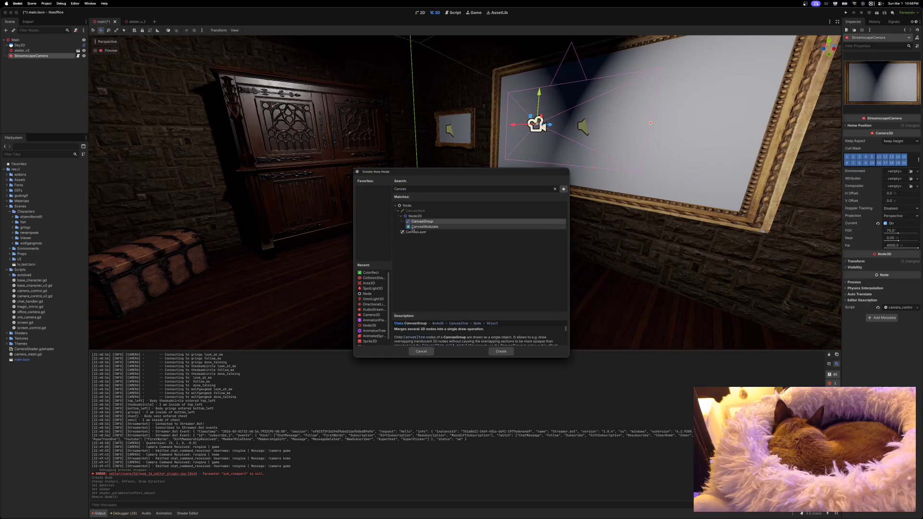
left_click(501, 351)
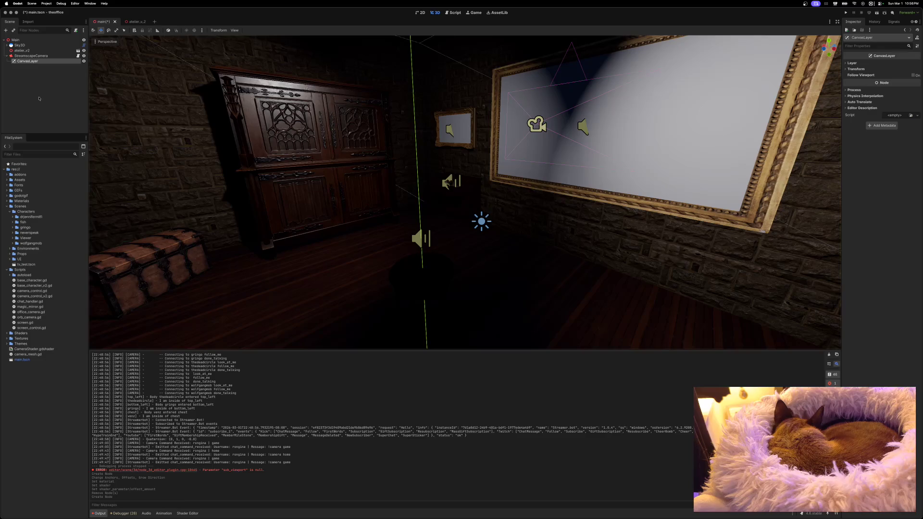
Step: Add a ColorRect from the Recent list as a child of the CanvasLayer
right_click(33, 62)
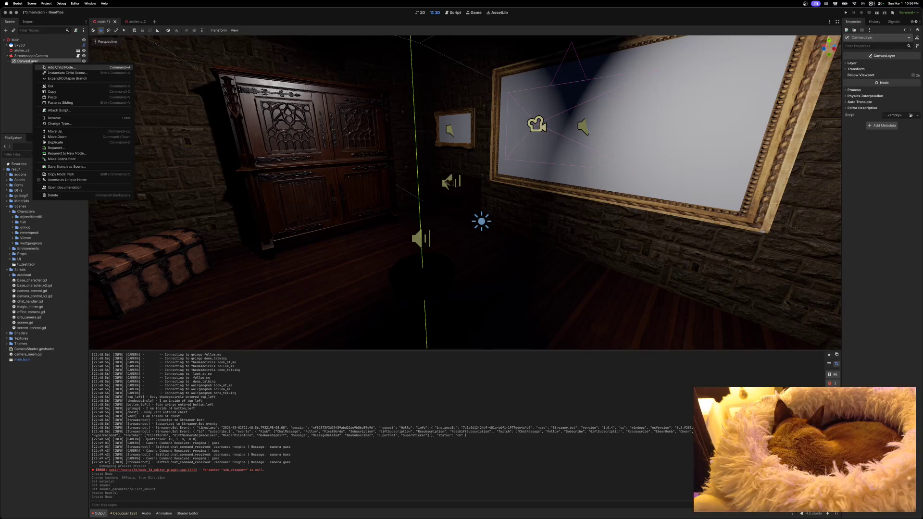
left_click(53, 66)
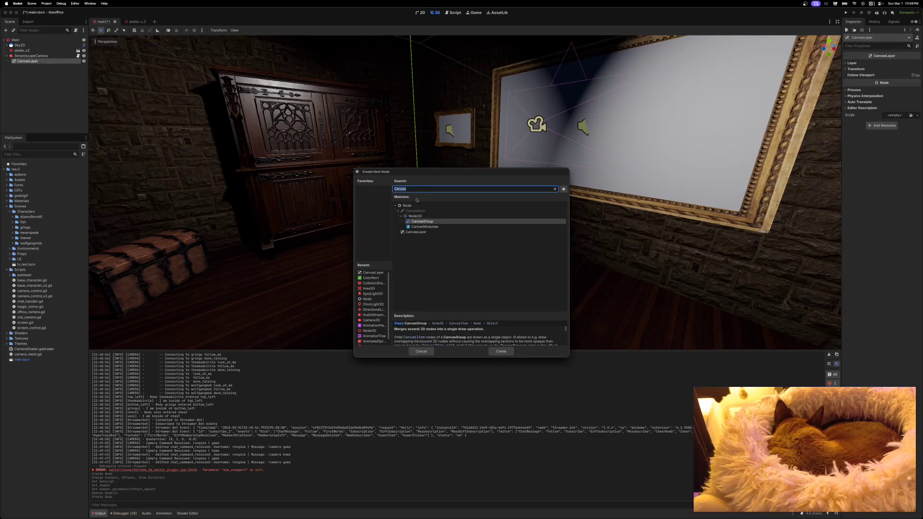
left_click(371, 278)
left_click(501, 351)
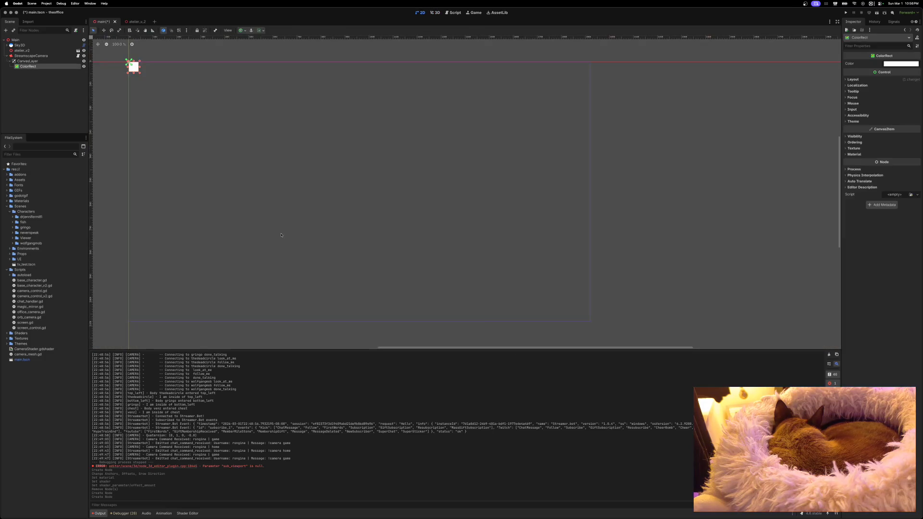
Step: Apply the Full Rect anchor preset so the ColorRect covers the viewport
left_click(241, 30)
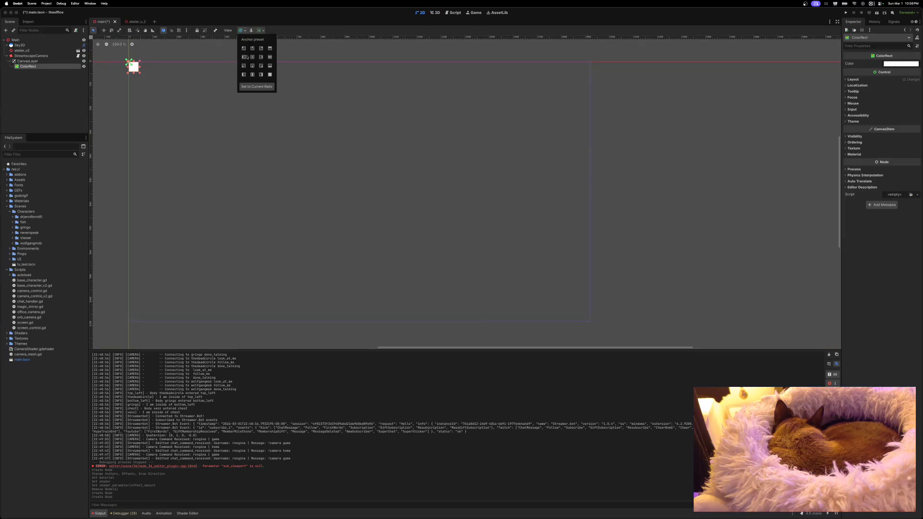
left_click(269, 75)
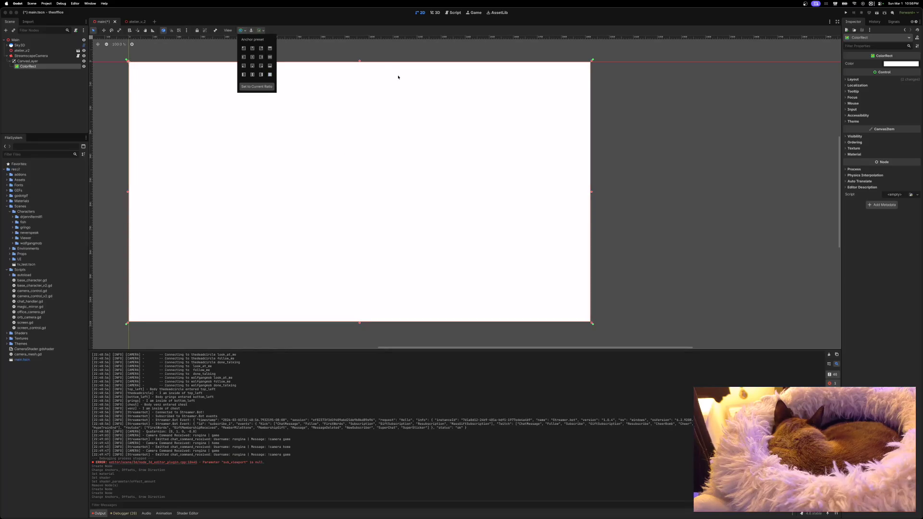
left_click(269, 21)
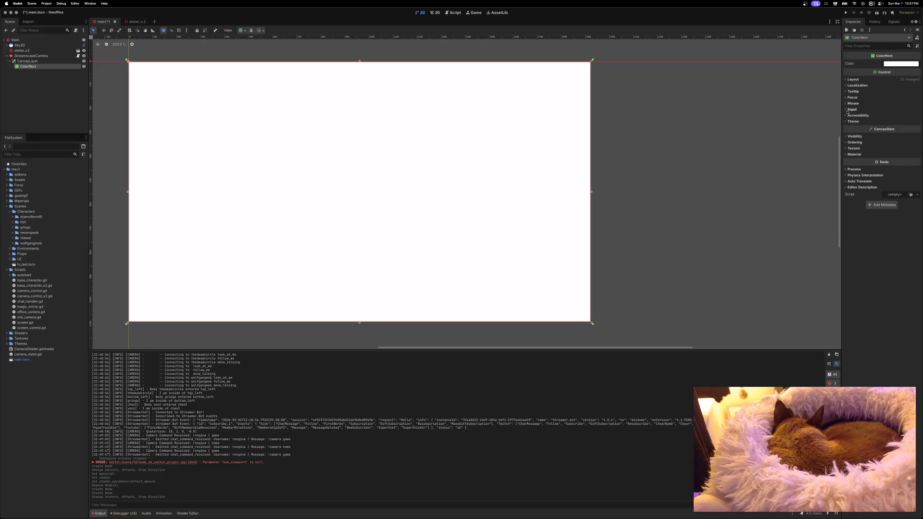
Step: Give the new ColorRect a fresh ShaderMaterial in its Material slot
left_click(847, 155)
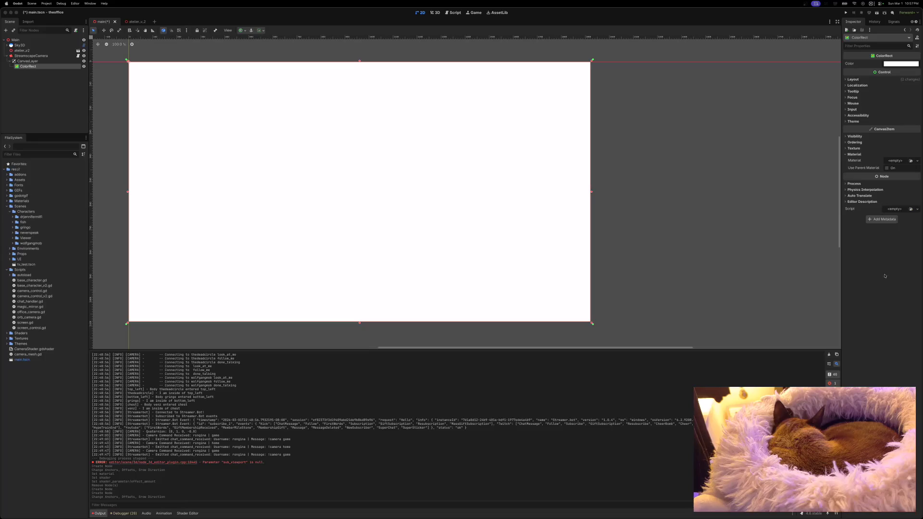
left_click(918, 161)
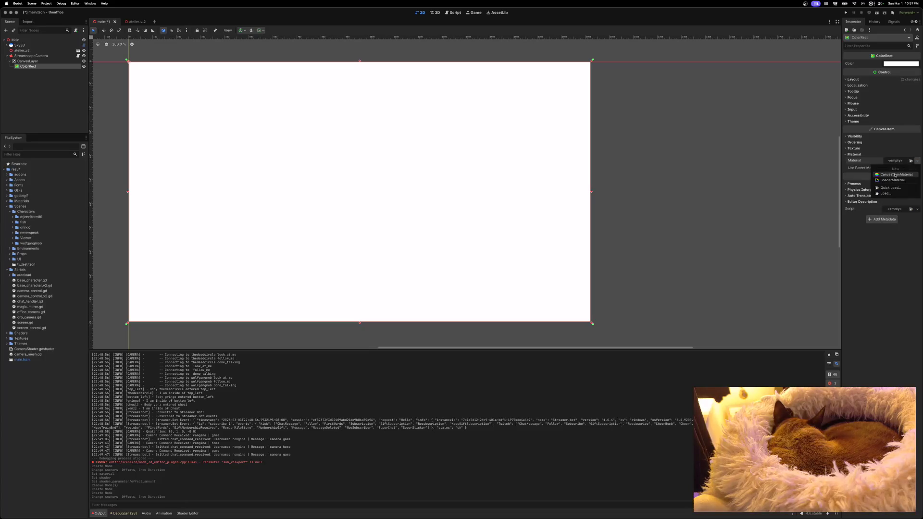
left_click(885, 188)
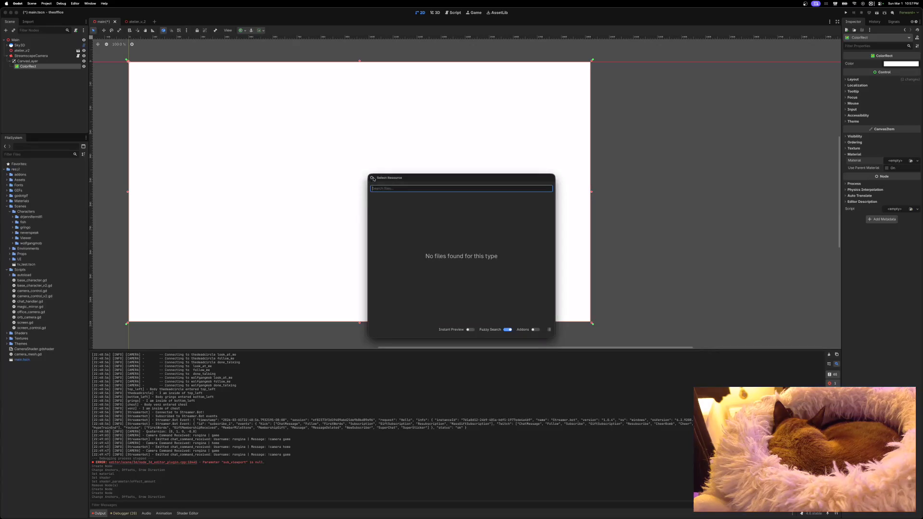
key("Escape")
left_click(917, 160)
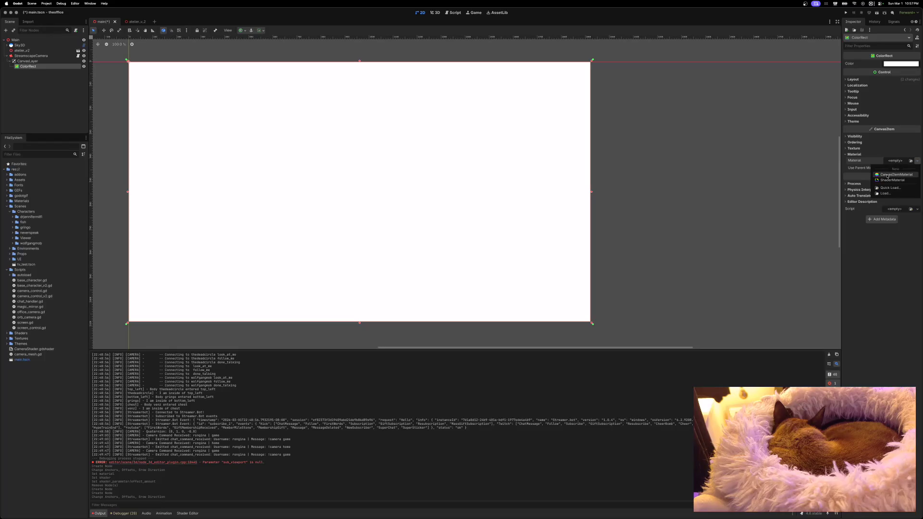
left_click(887, 175)
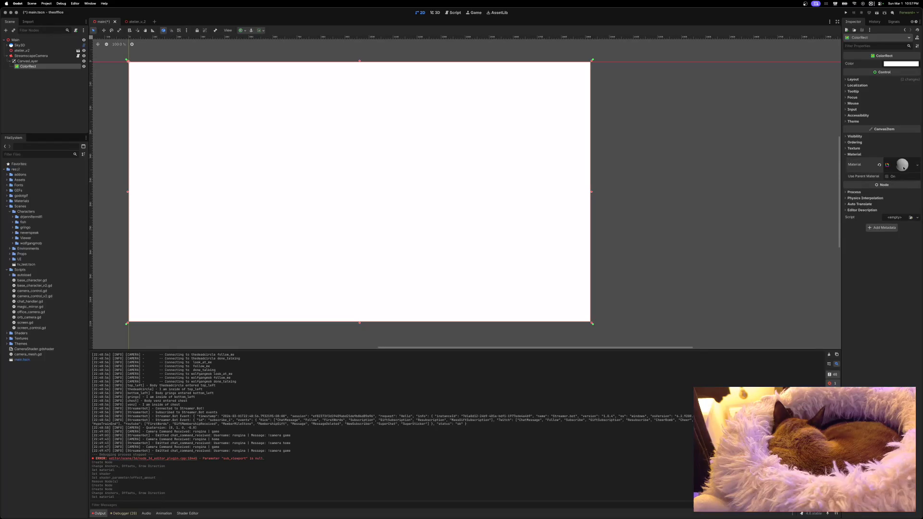
Step: Load fisheye.gdshader into the material and lower Effect Amount to about 2.376
left_click(903, 168)
left_click(917, 214)
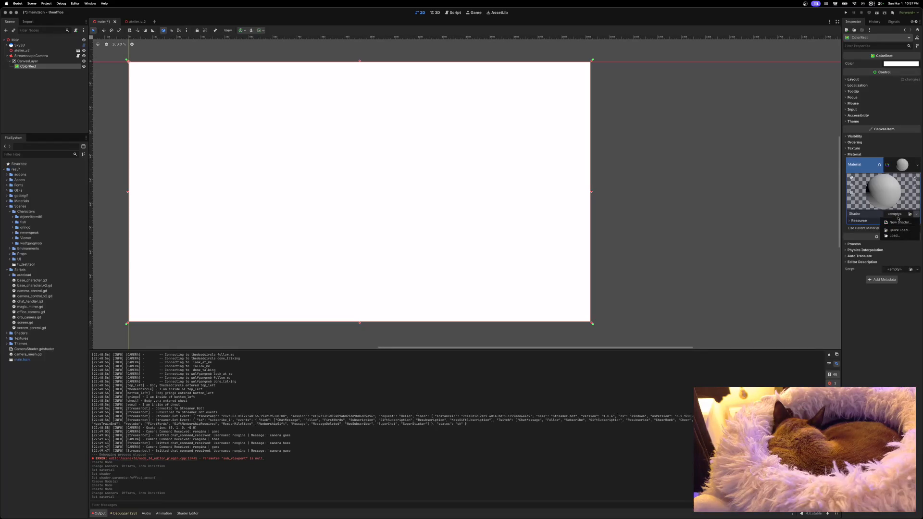
left_click(899, 229)
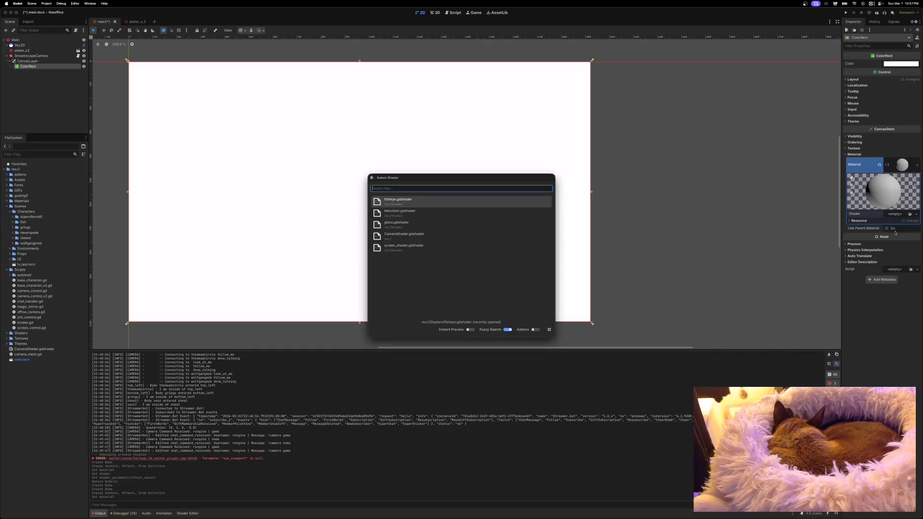
double_click(433, 204)
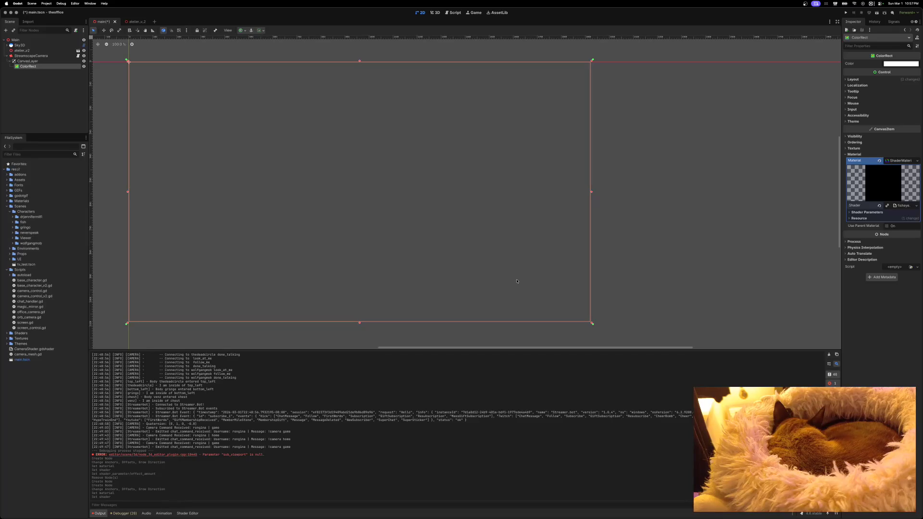
left_click(853, 212)
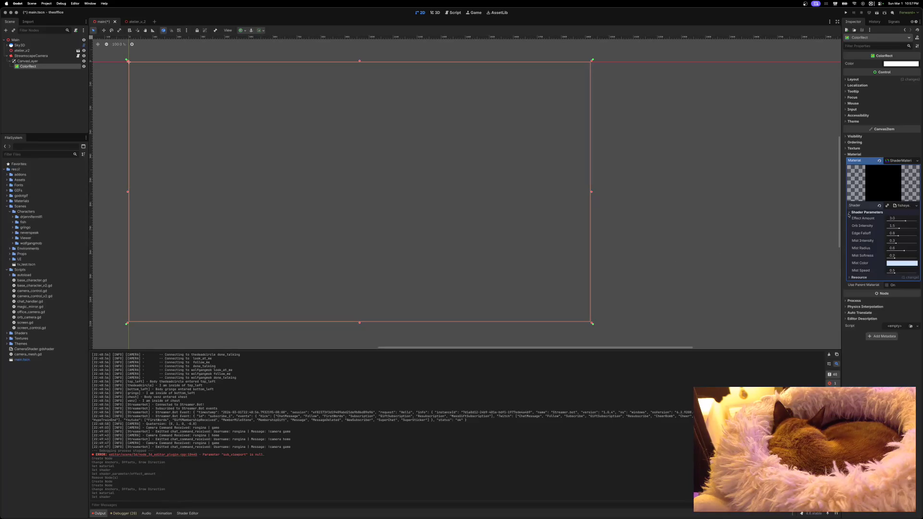
left_click_drag(905, 221, 902, 230)
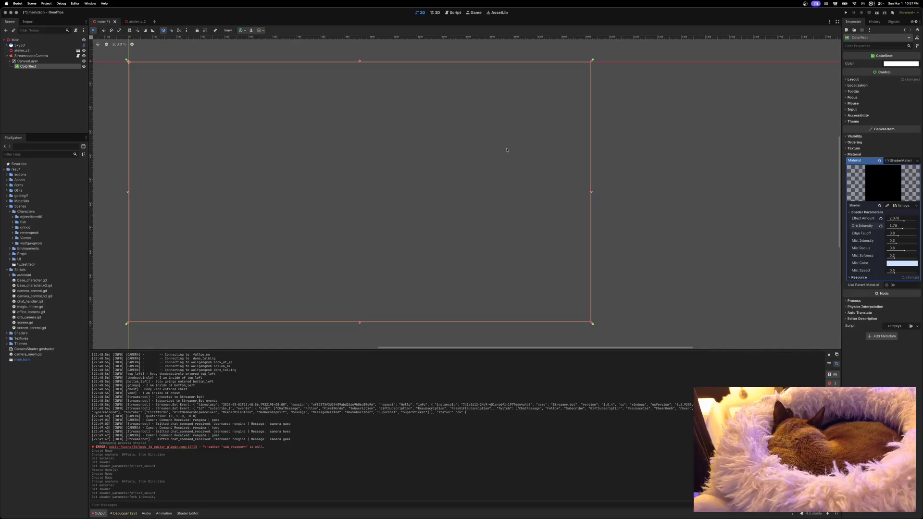
Step: Drag CanvasLayer from under StreamscapeCamera onto Main, then preview the view through the camera
left_click(31, 56)
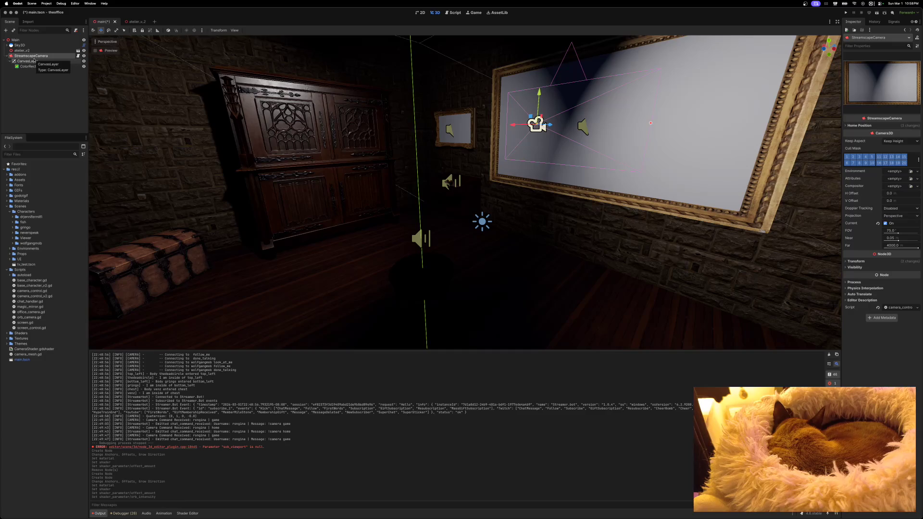
left_click(23, 62)
left_click_drag(24, 63, 22, 40)
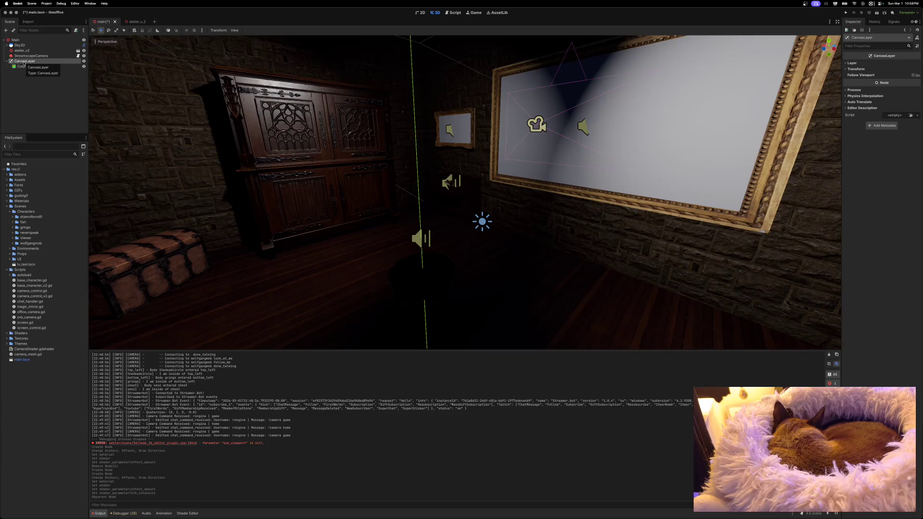
left_click(25, 56)
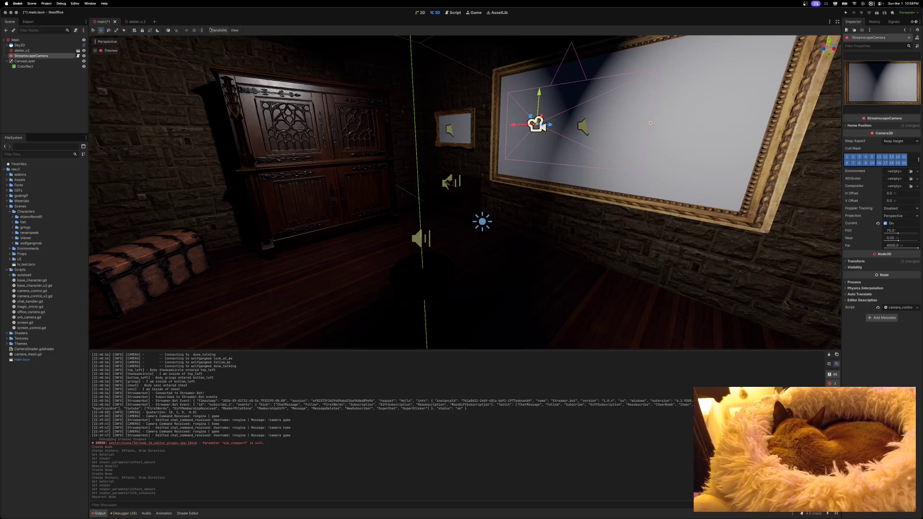
left_click(96, 51)
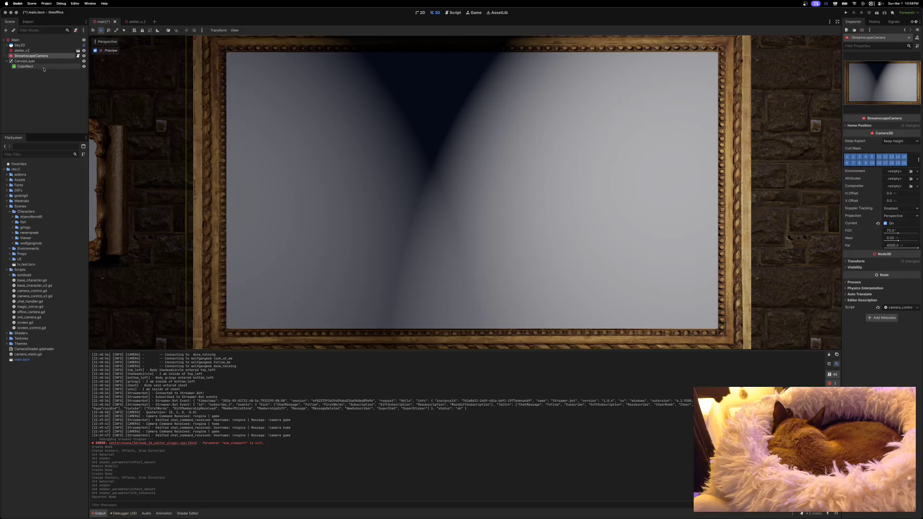
left_click(62, 66)
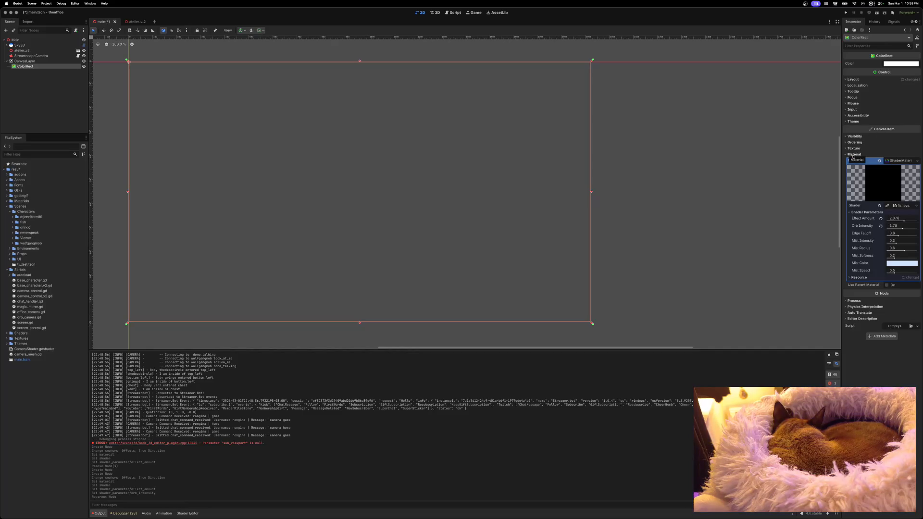
Step: Clear the ColorRect material's shader and set the CanvasLayer's layer to 0
left_click(880, 206)
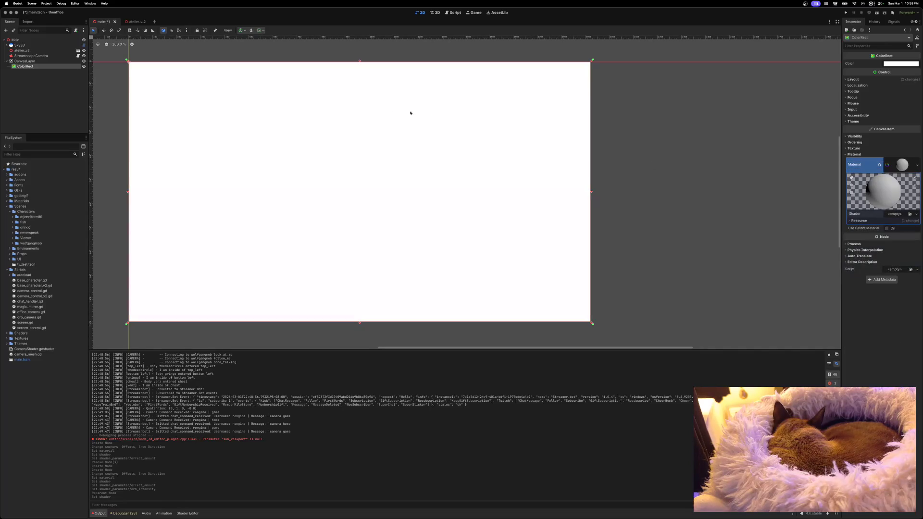
left_click(435, 12)
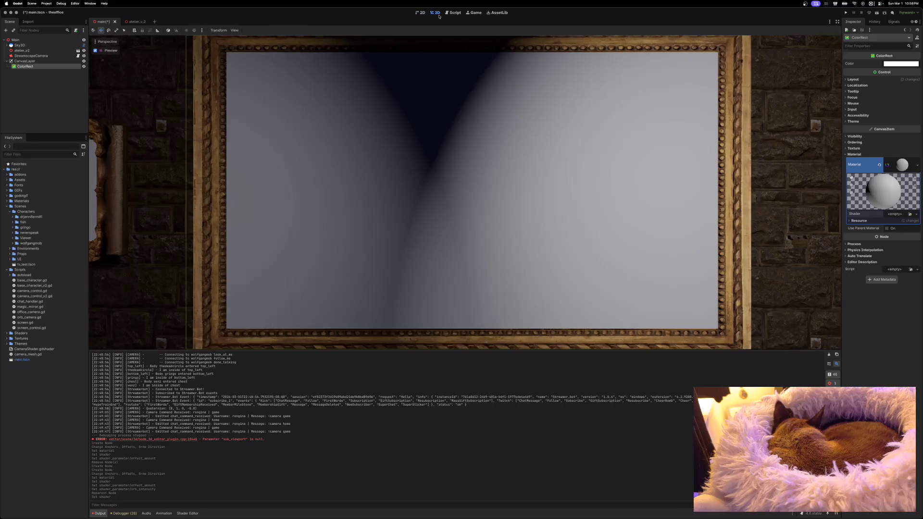
left_click(96, 50)
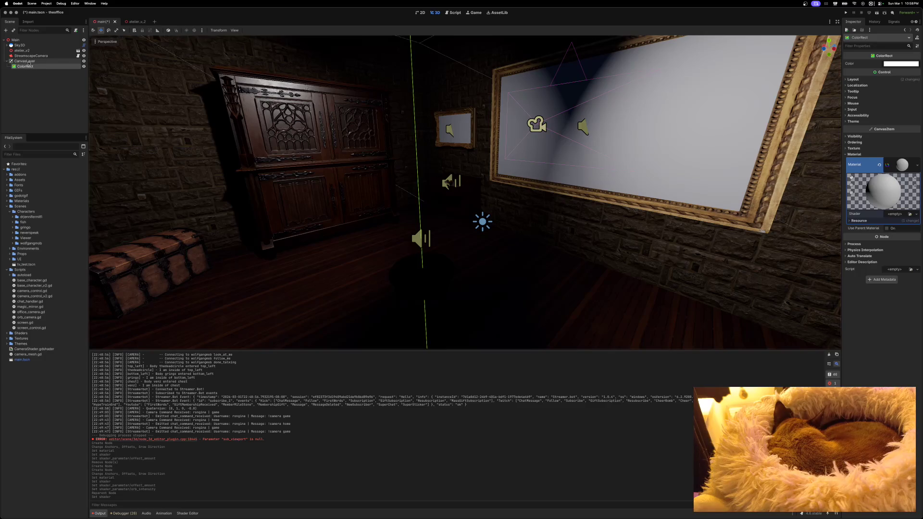
left_click(55, 62)
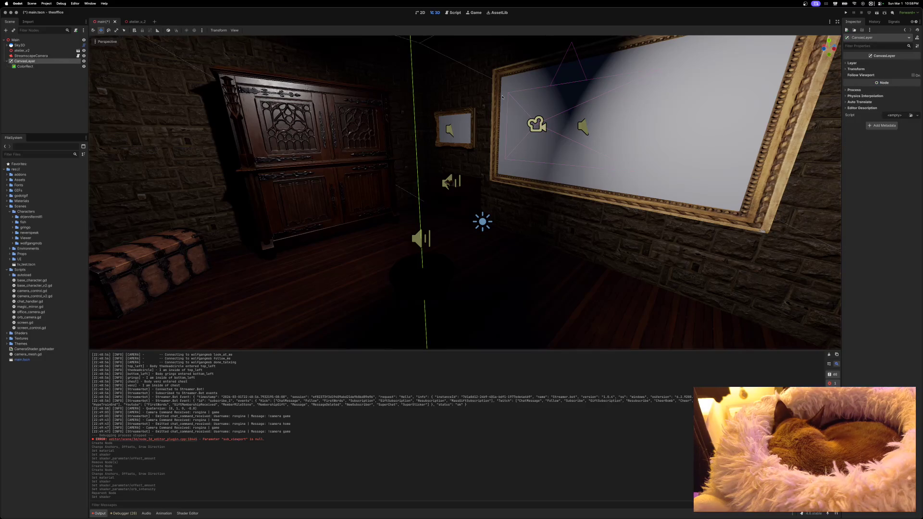
left_click(848, 63)
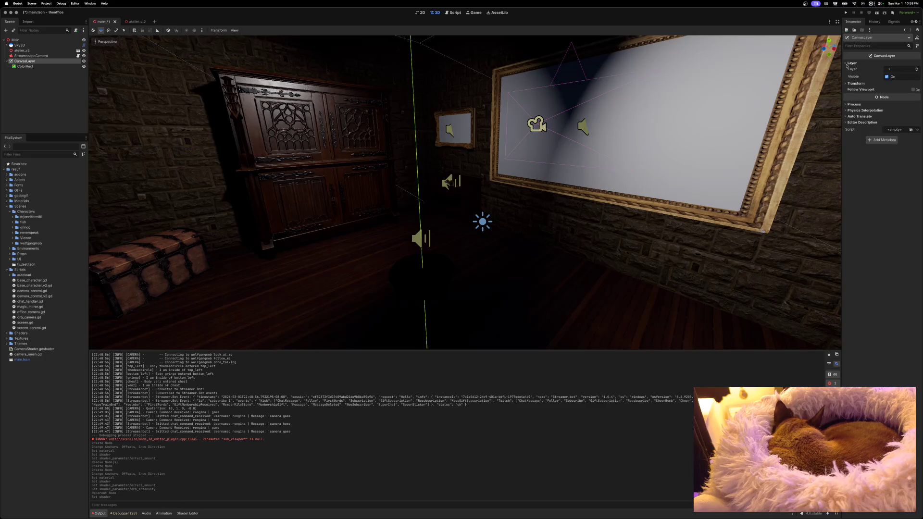
left_click(916, 71)
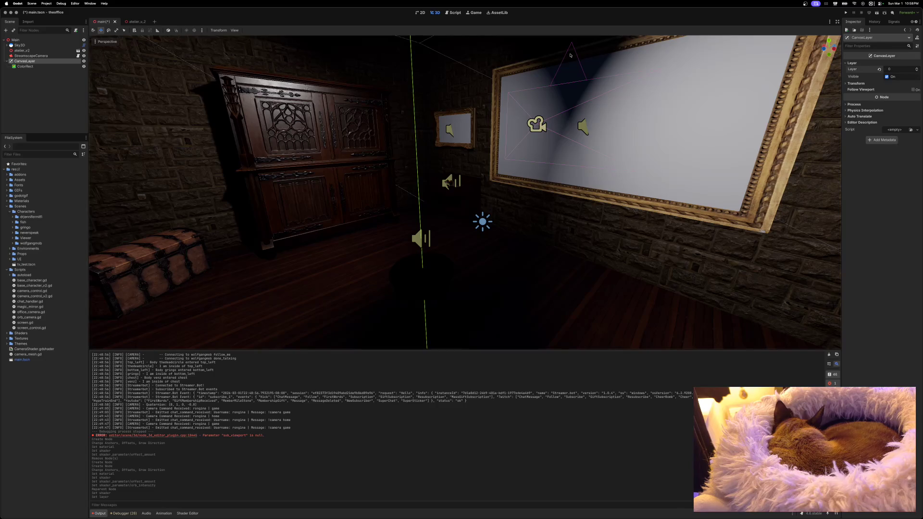
Step: Move StreamscapeCamera, then CanvasLayer, to the top of Main's children
left_click(31, 56)
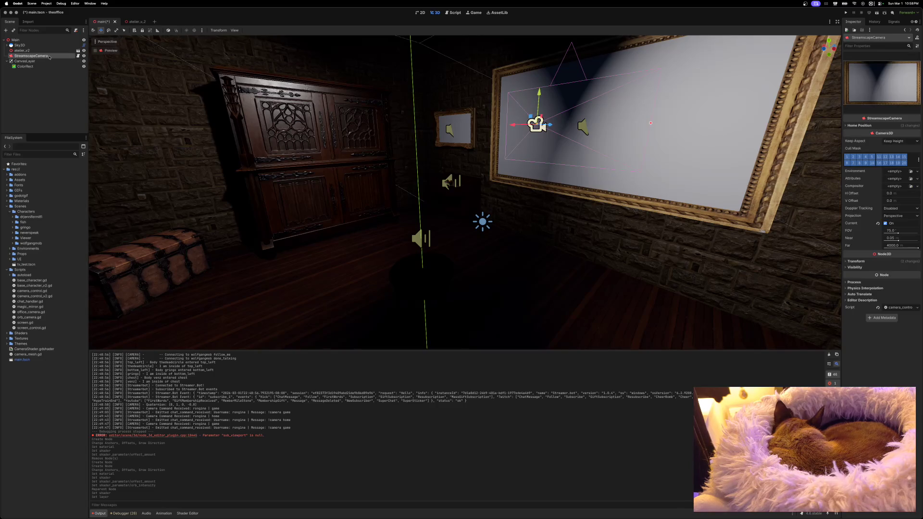
left_click(95, 50)
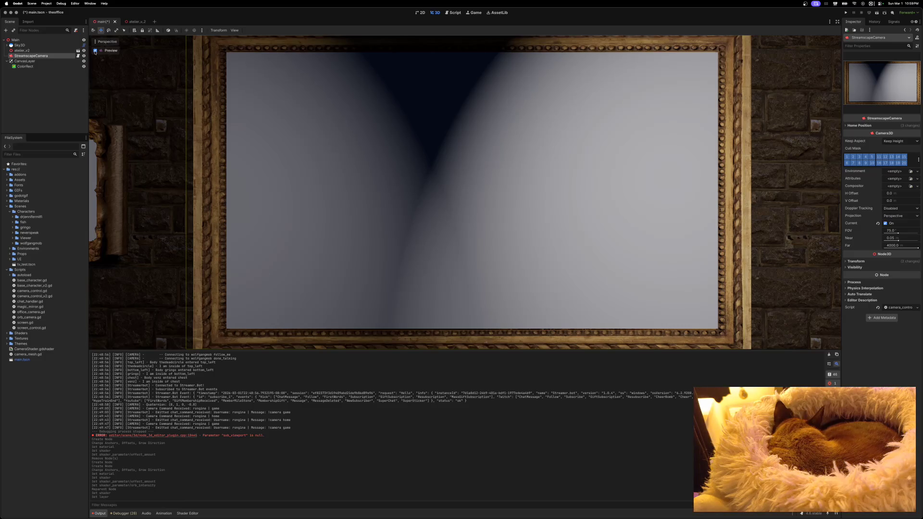
left_click_drag(36, 57, 33, 45)
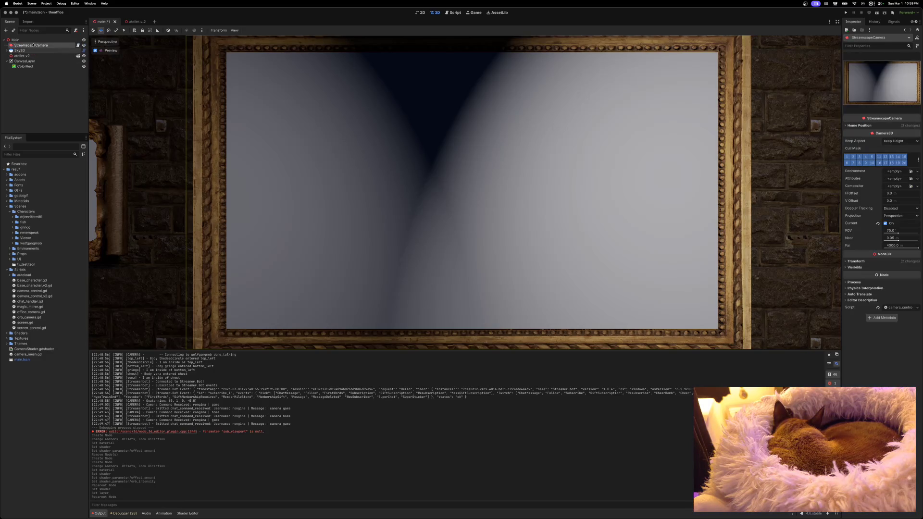
left_click_drag(30, 61, 30, 51)
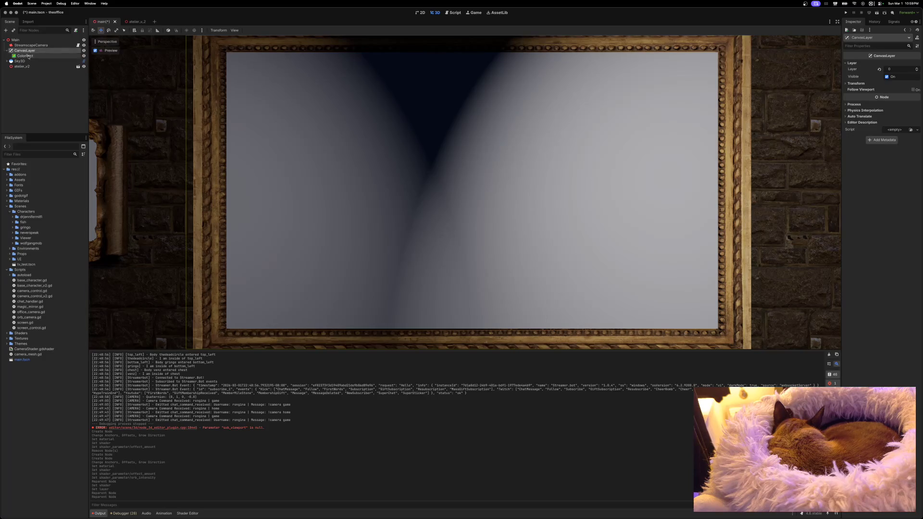
left_click(26, 55)
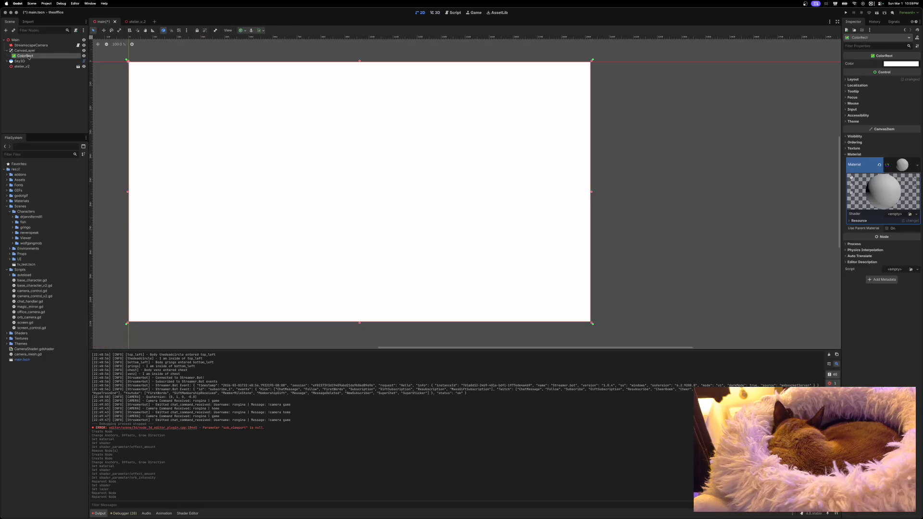
Step: Hide the atelier_v2 room model and return the CanvasLayer's layer to 1
left_click(30, 46)
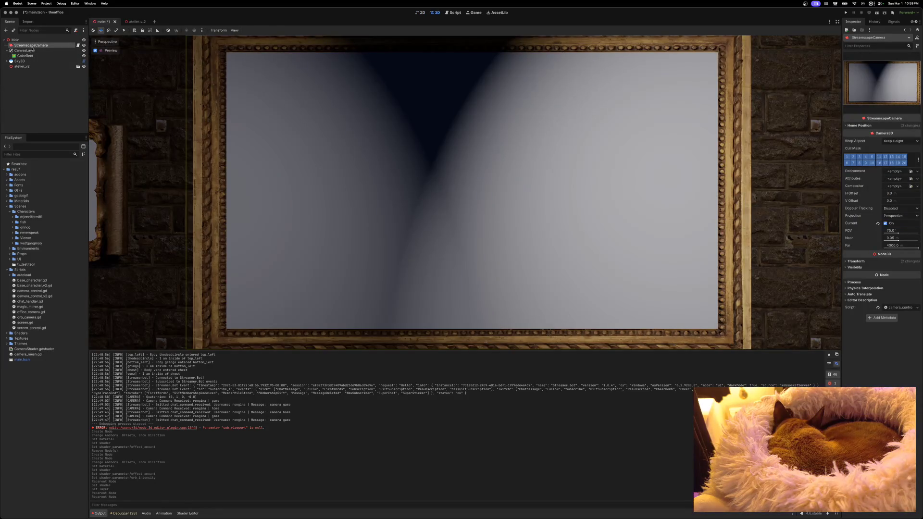
left_click(95, 50)
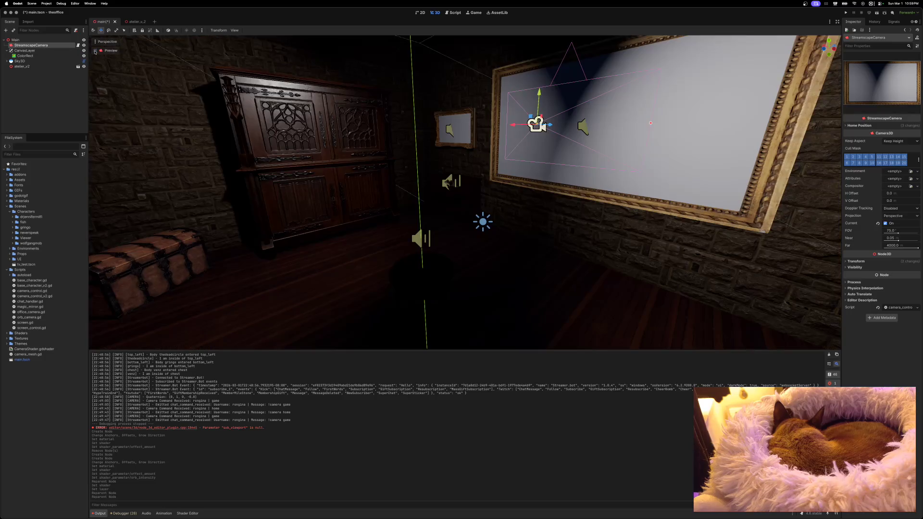
left_click(84, 67)
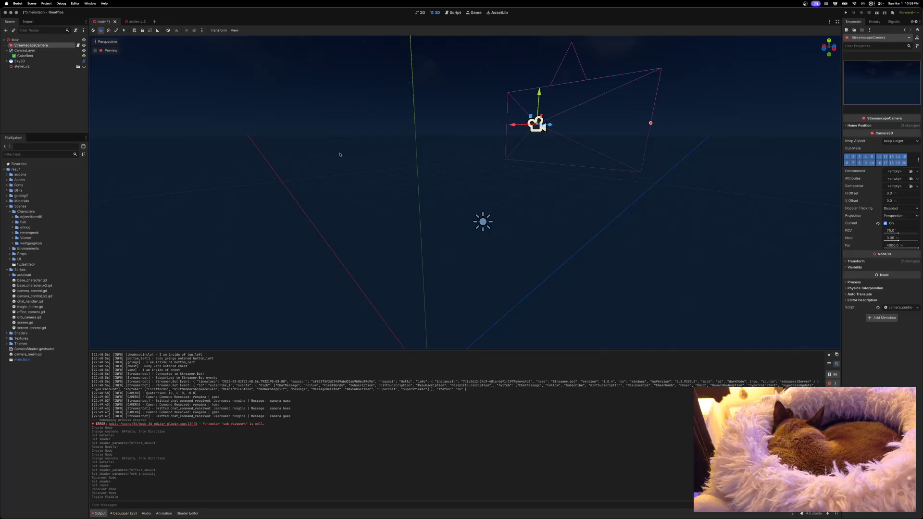
left_click(47, 51)
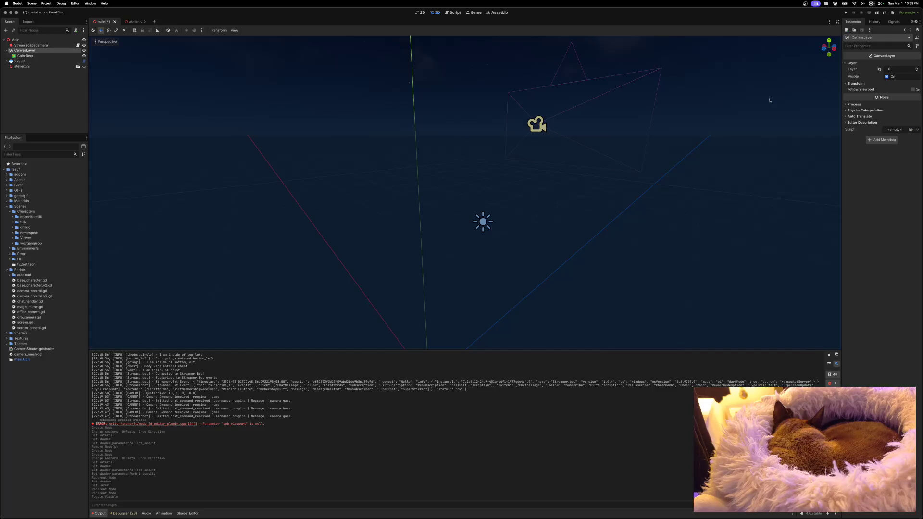
left_click(917, 69)
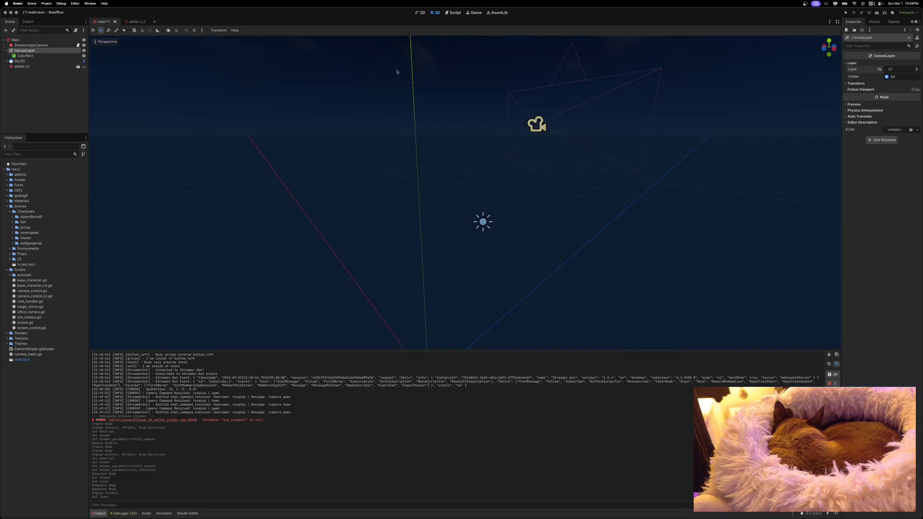
Step: Set the CanvasLayer's layer to 0 and enable Follow Viewport
left_click(59, 46)
left_click(59, 51)
left_click(880, 69)
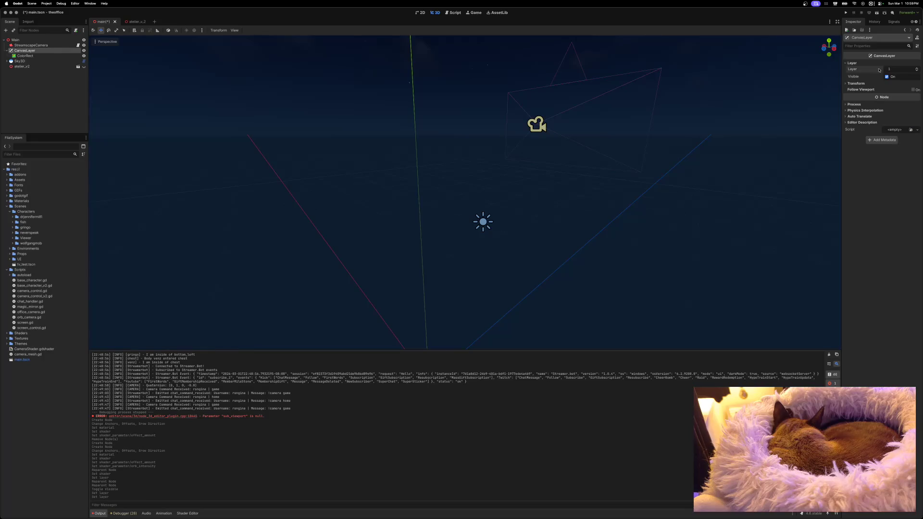
left_click(918, 72)
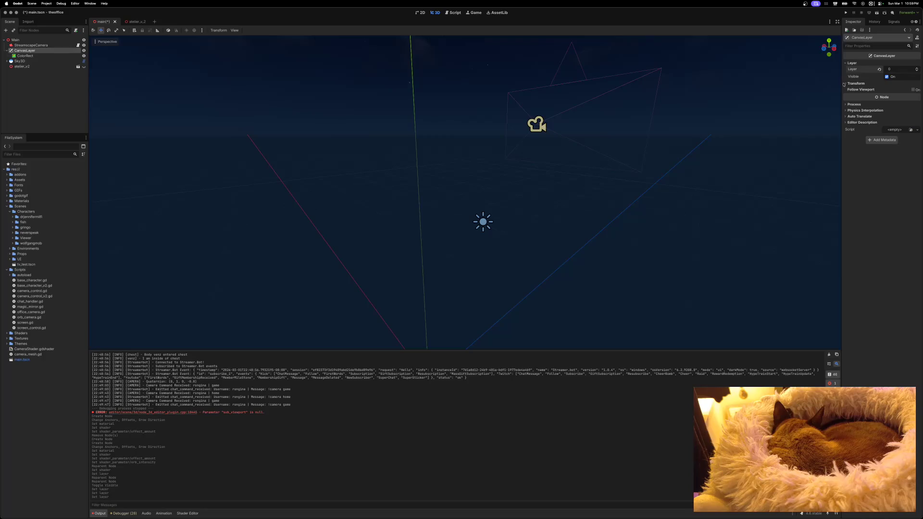
left_click(913, 90)
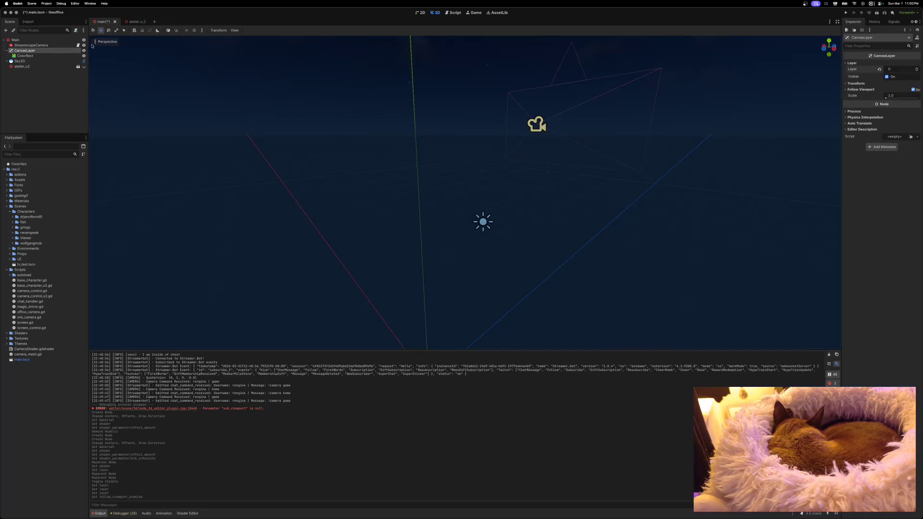
left_click(44, 47)
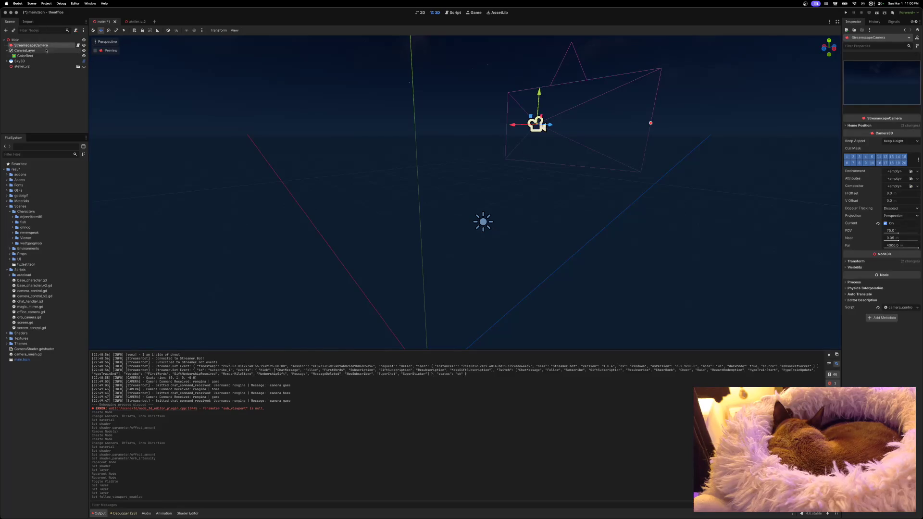
left_click(45, 52)
Step: Apply the Full Rect anchor preset to the ColorRect under CanvasLayer
left_click(47, 56)
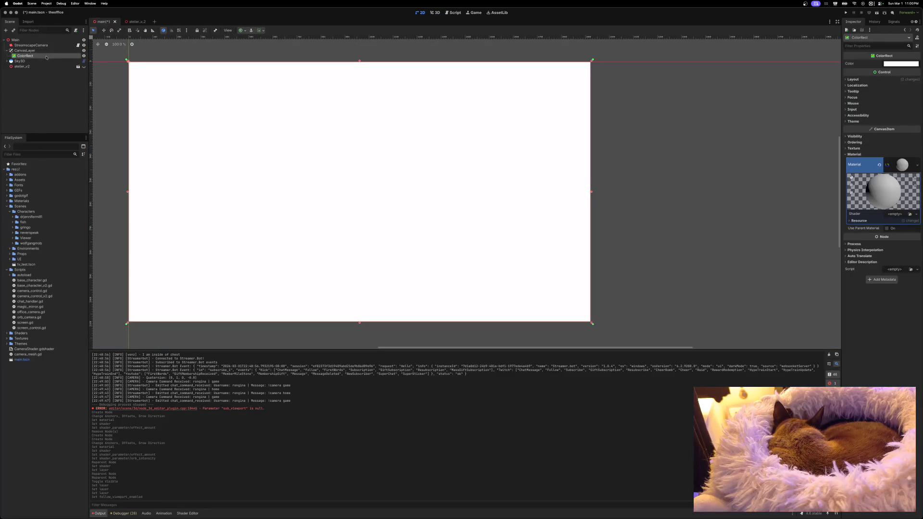
left_click(242, 31)
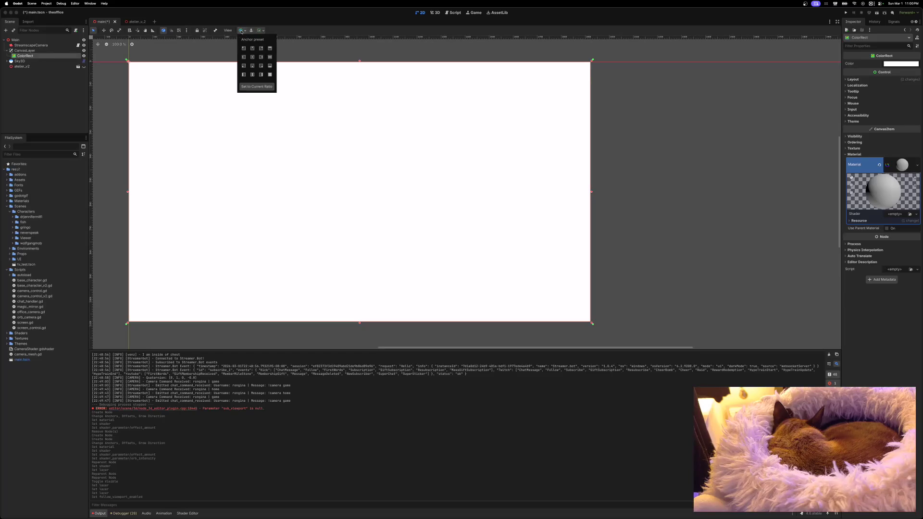
left_click(270, 75)
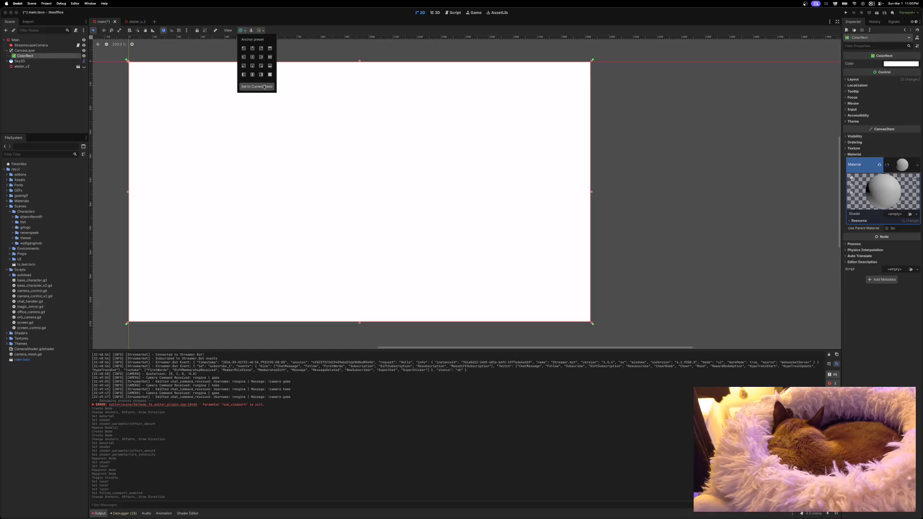
left_click(266, 87)
left_click(267, 28)
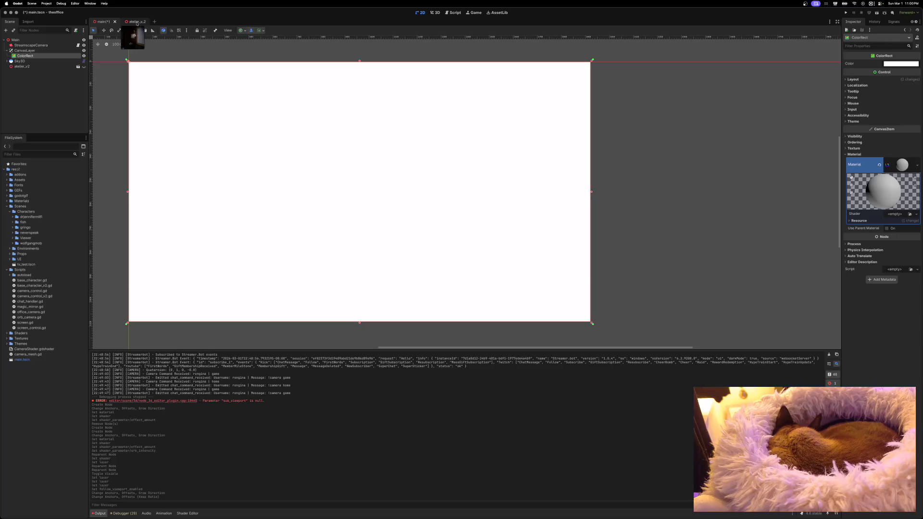
Step: Switch to the 3D workspace and expand the ColorRect's Layout properties
left_click(435, 12)
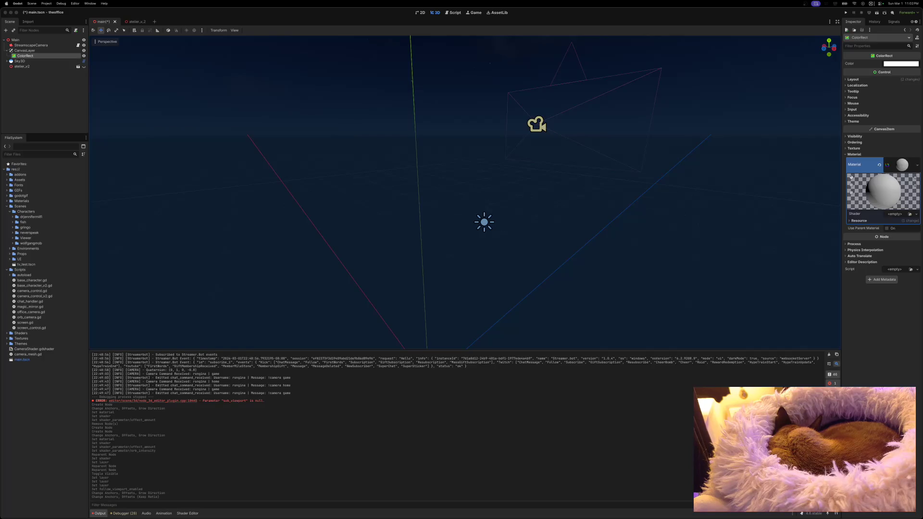
left_click(847, 80)
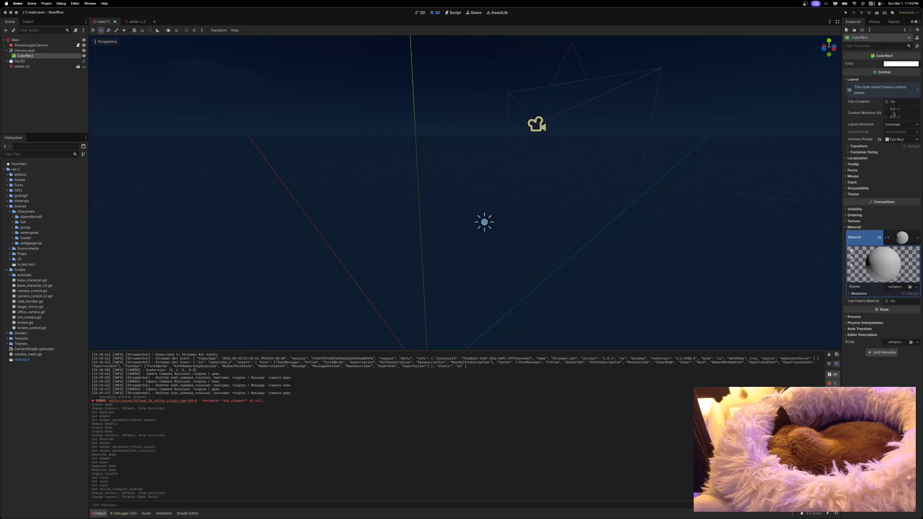
Step: Change the ColorRect's colour from white to a mid-grey in the colour picker
left_click(894, 66)
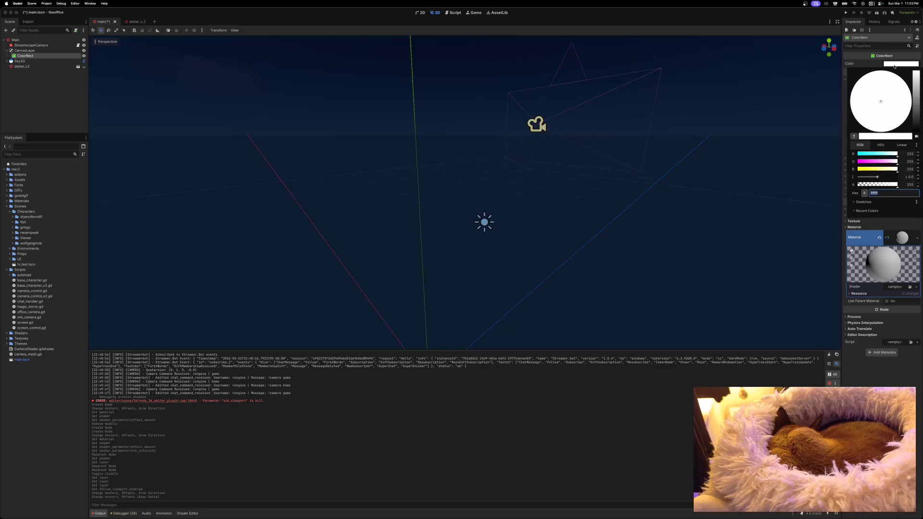
mouse_move(898, 188)
left_mouse_down()
mouse_move(887, 189)
mouse_move(914, 188)
left_mouse_up()
mouse_move(914, 77)
left_mouse_down()
mouse_move(914, 135)
mouse_move(914, 109)
left_mouse_up()
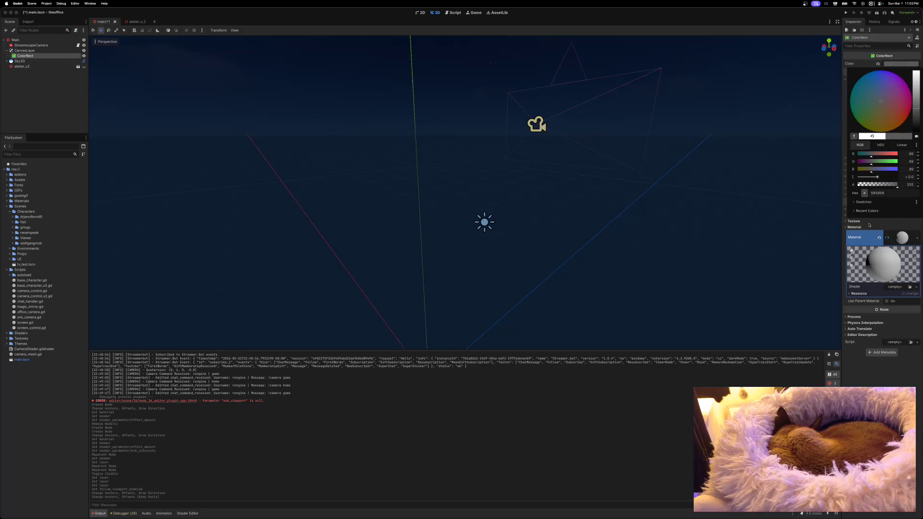
left_click(865, 375)
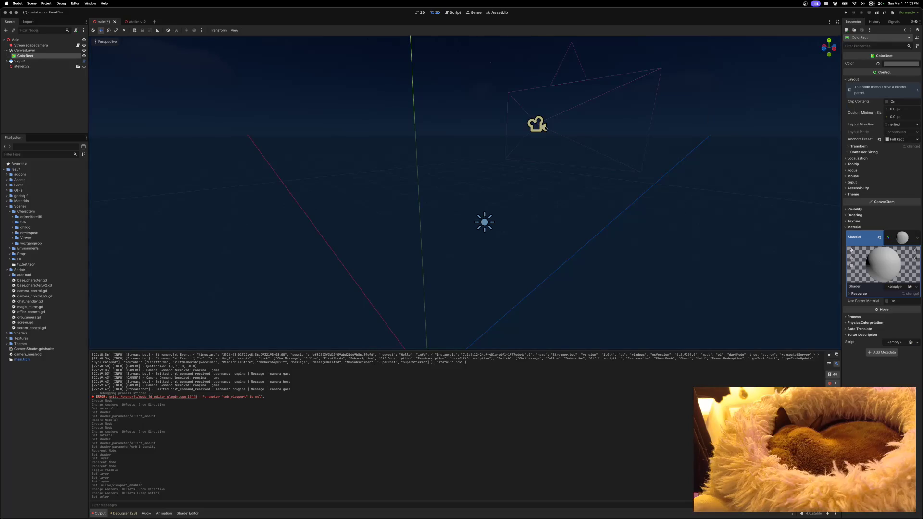
left_click(22, 40)
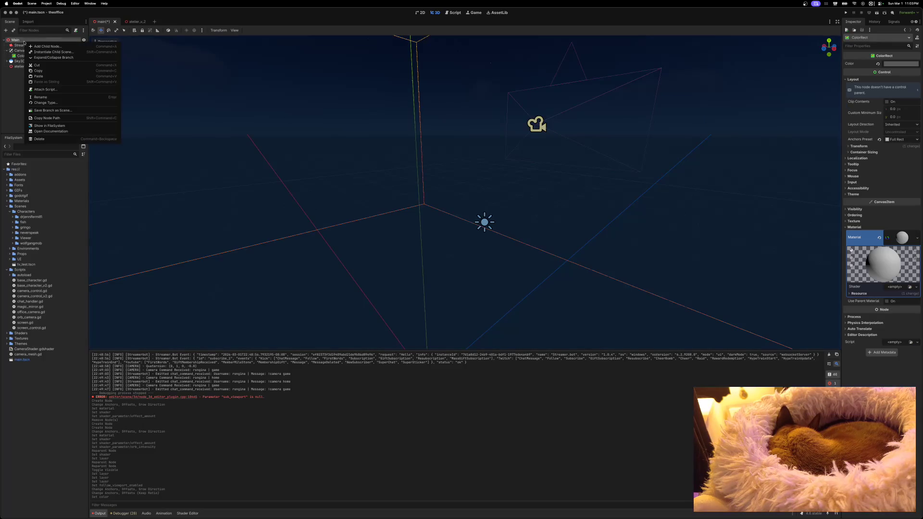
Step: Add a Control child node under Main and move the CanvasLayer inside it
right_click(22, 40)
left_click(41, 50)
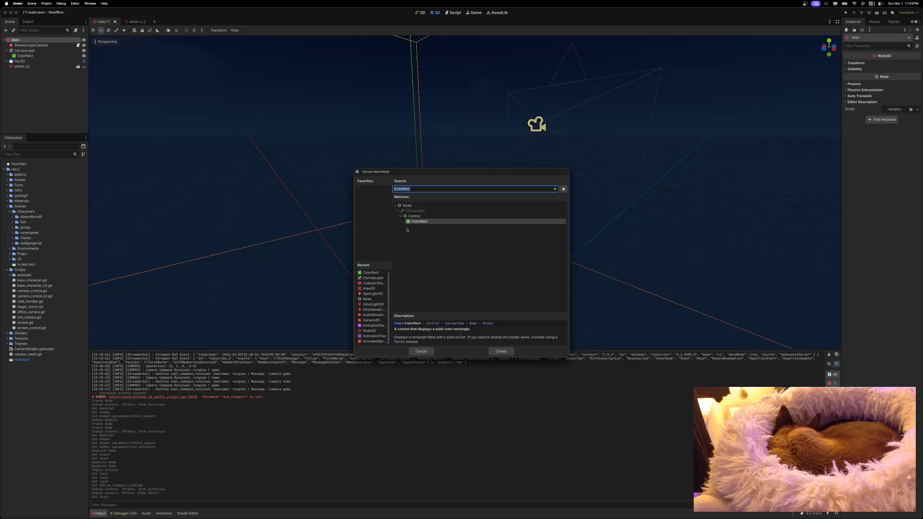
left_click(416, 216)
left_click(501, 352)
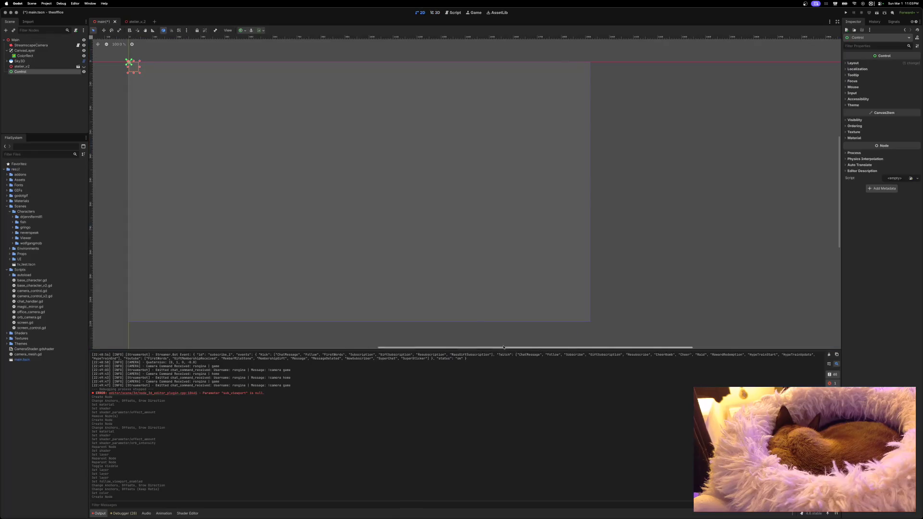
mouse_move(23, 50)
left_mouse_down()
mouse_move(24, 72)
mouse_move(22, 62)
left_mouse_up()
Step: Give the new Control node the Full Rect anchor preset
left_click(24, 45)
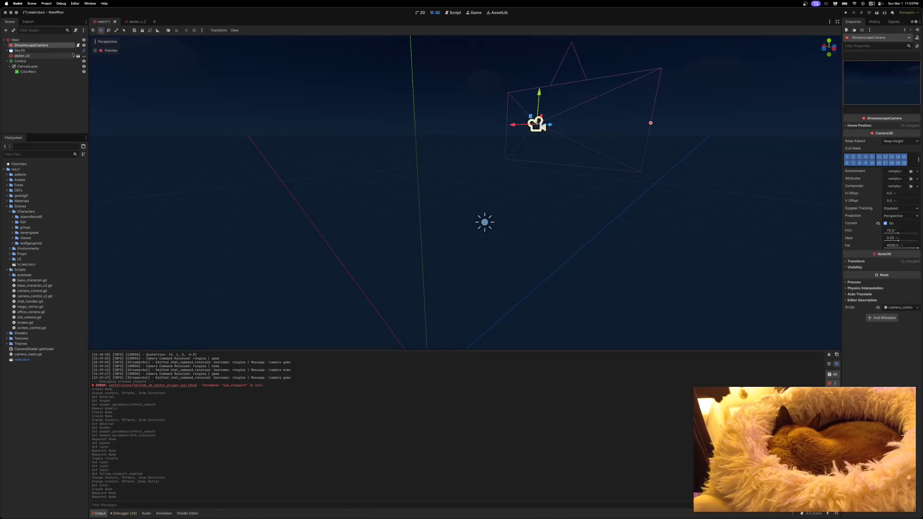
left_click(95, 51)
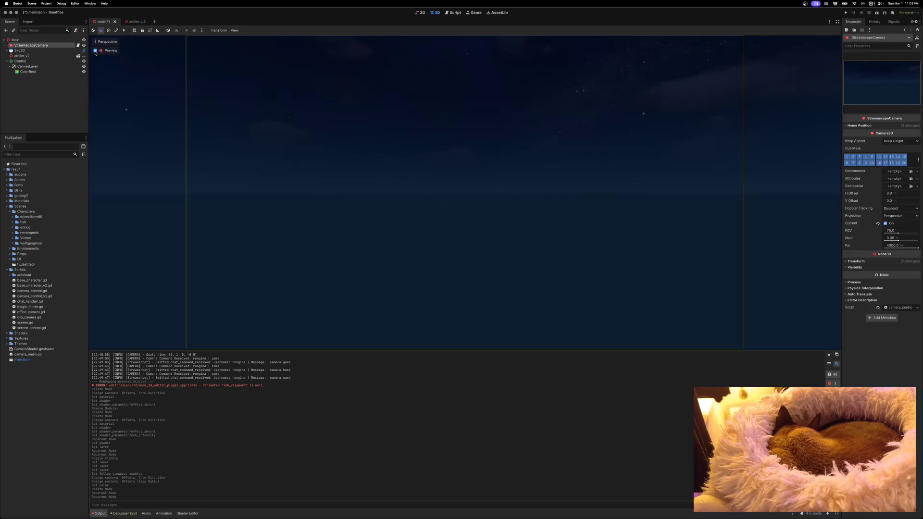
left_click(96, 51)
left_click(25, 62)
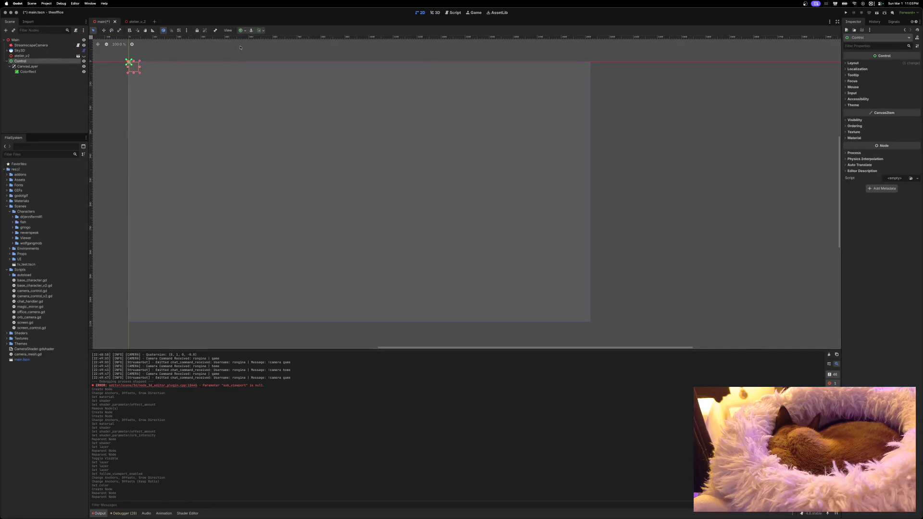
left_click(245, 31)
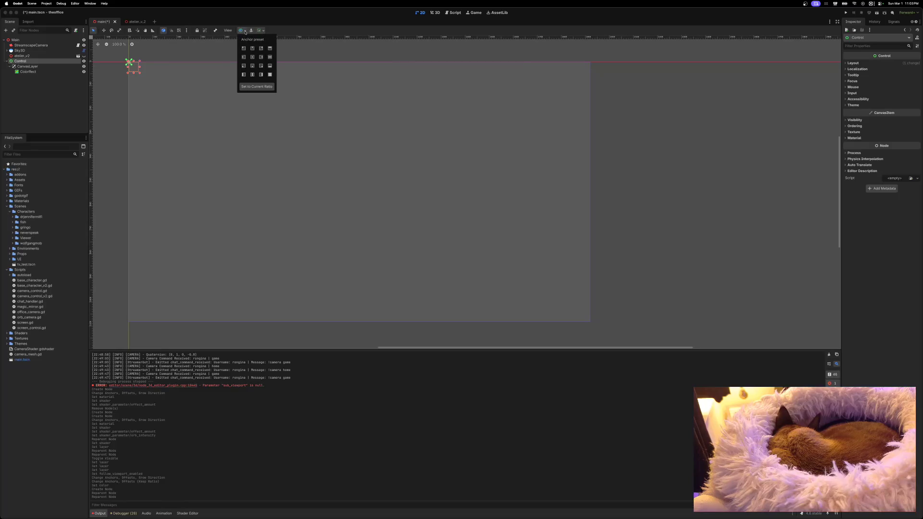
left_click(270, 75)
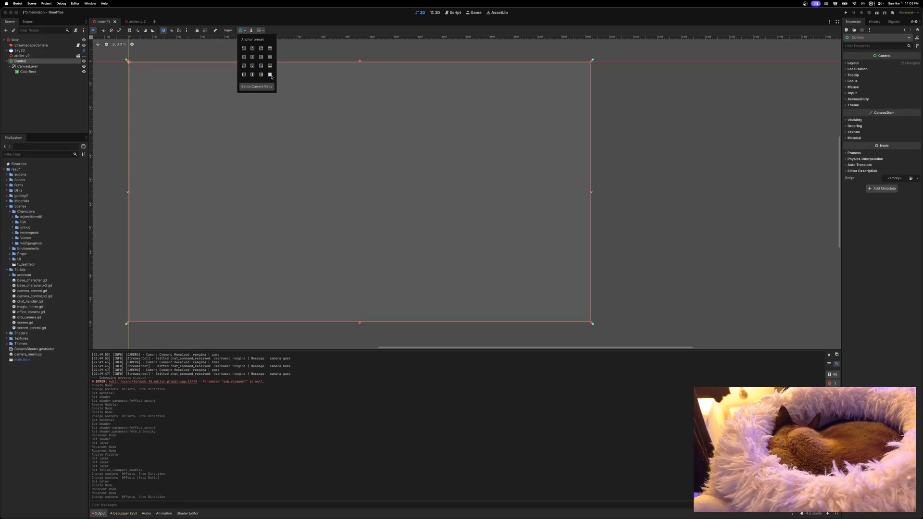
left_click(197, 18)
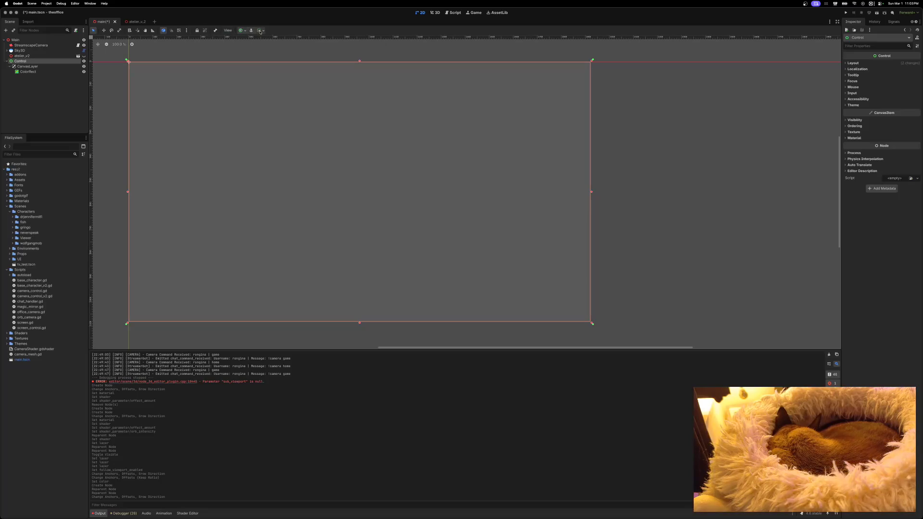
Step: Clear the ColorRect's Material slot in the Inspector
left_click(29, 67)
left_click(29, 72)
left_click(29, 61)
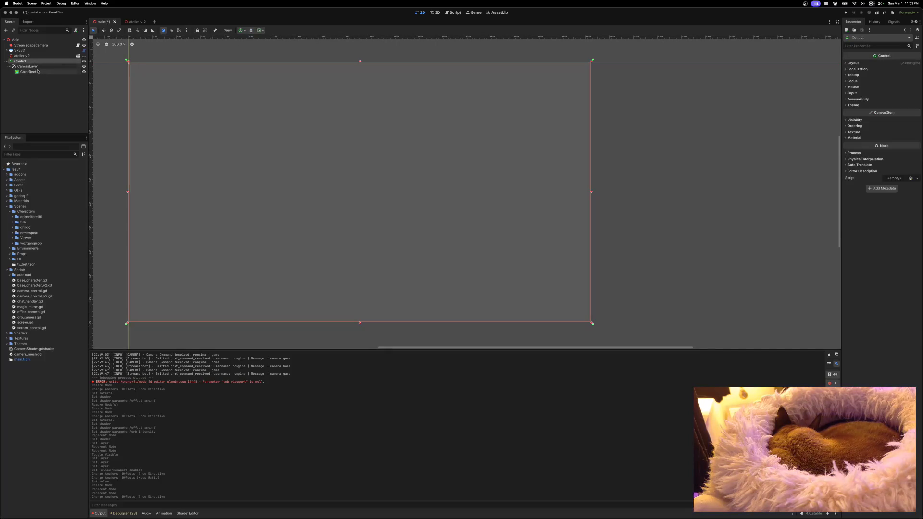
left_click(353, 169)
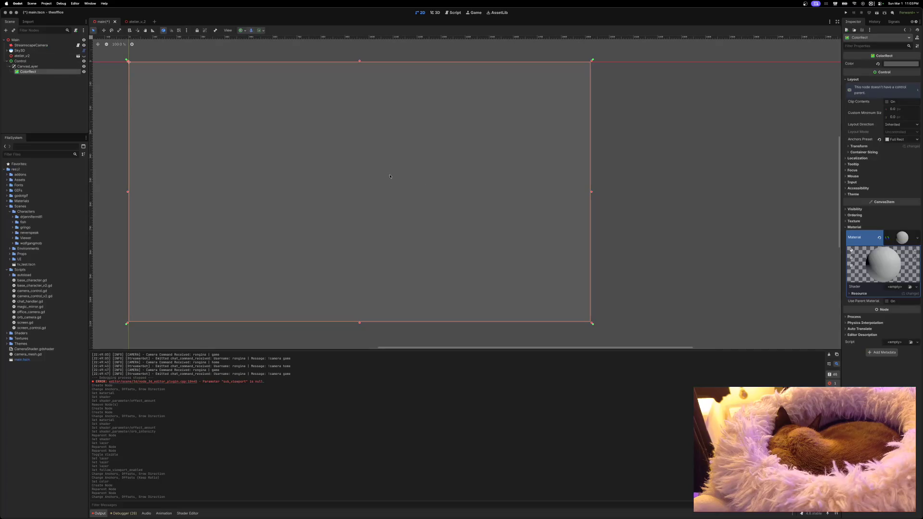
left_click(879, 237)
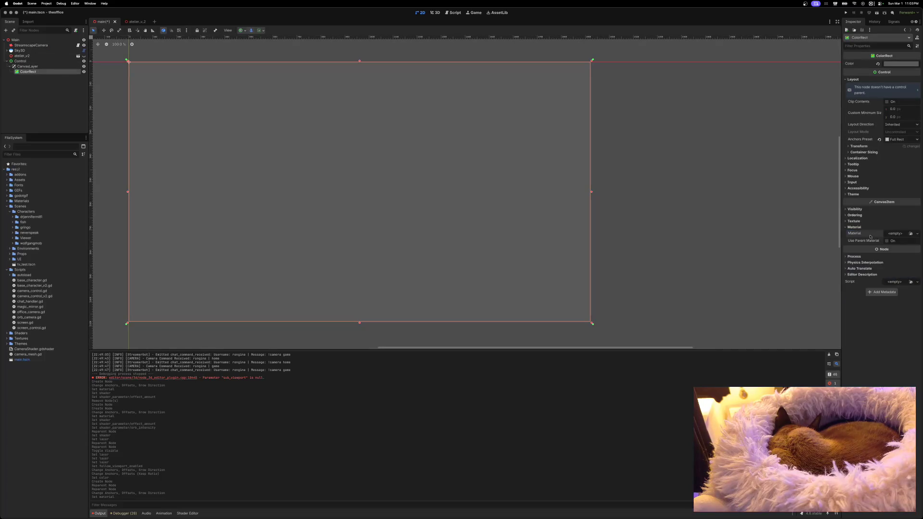
left_click(32, 45)
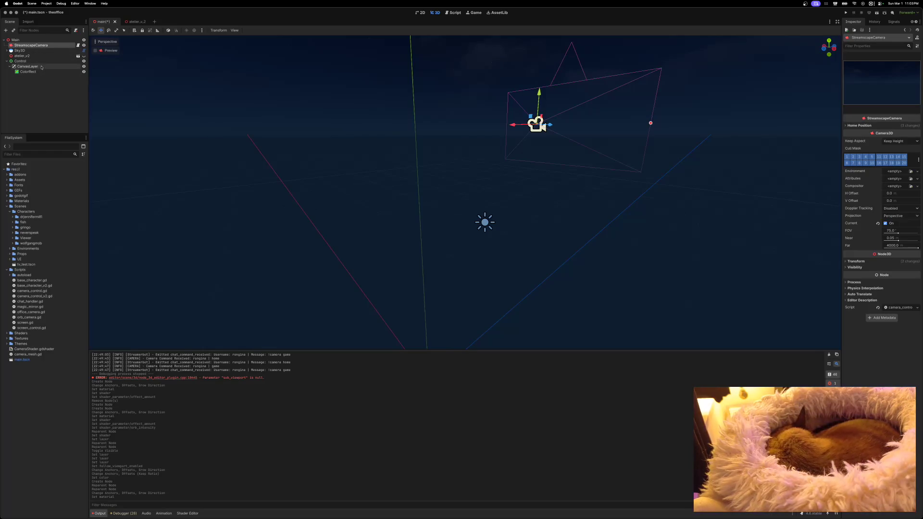
Step: Rearrange the ColorRect and CanvasLayer nodes beneath the Control node
left_click_drag(28, 72, 28, 61)
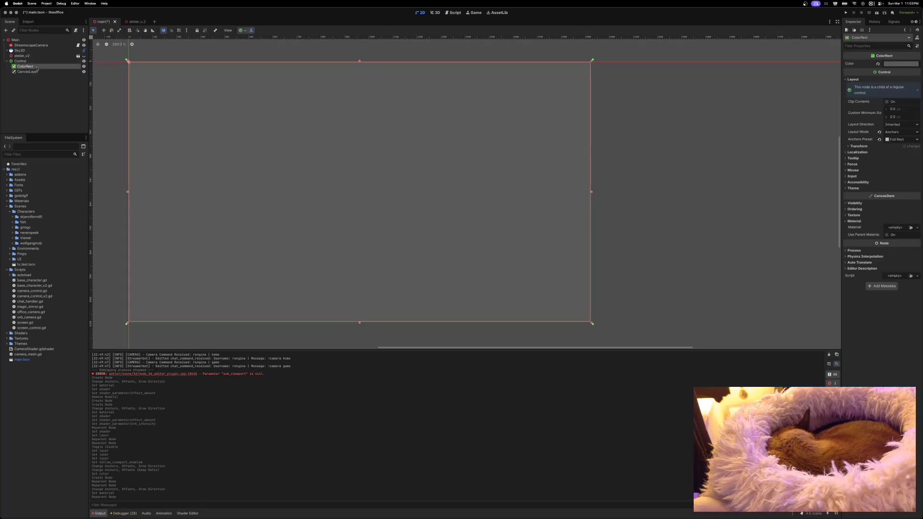
left_click(27, 46)
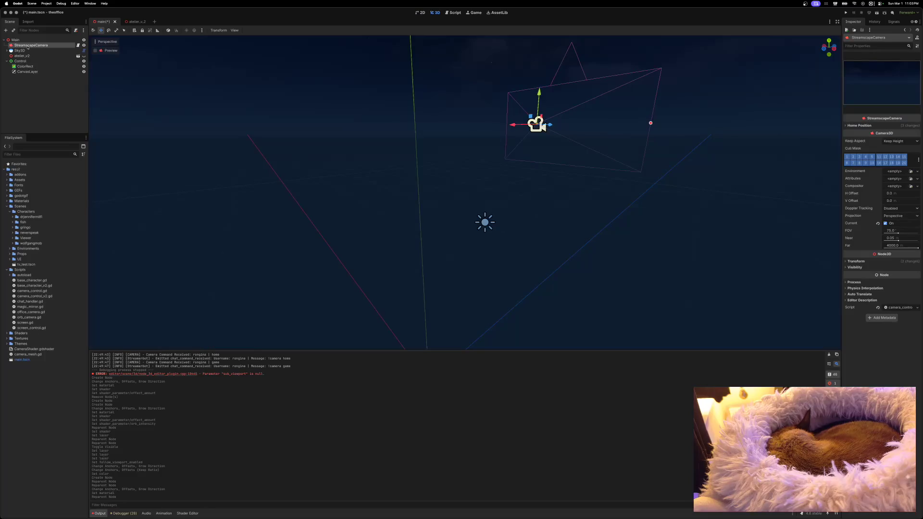
left_click(21, 61)
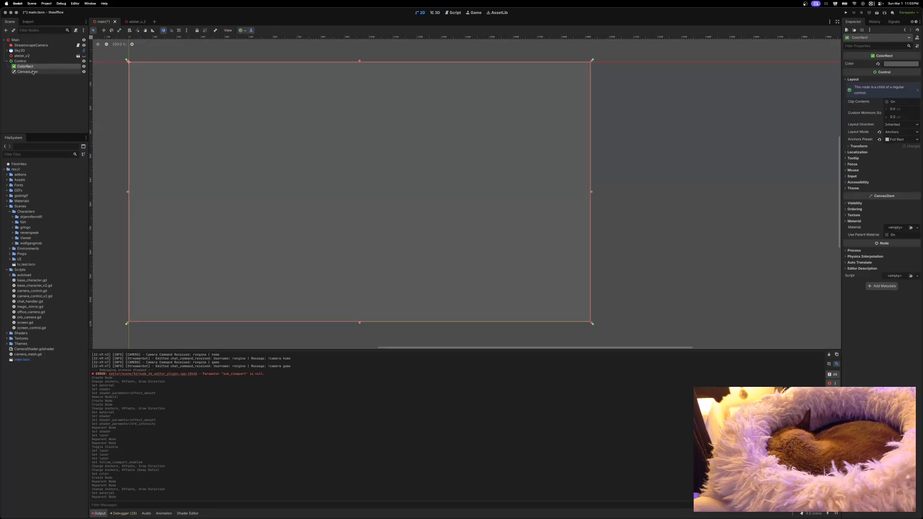
left_click(32, 72)
left_click(21, 61)
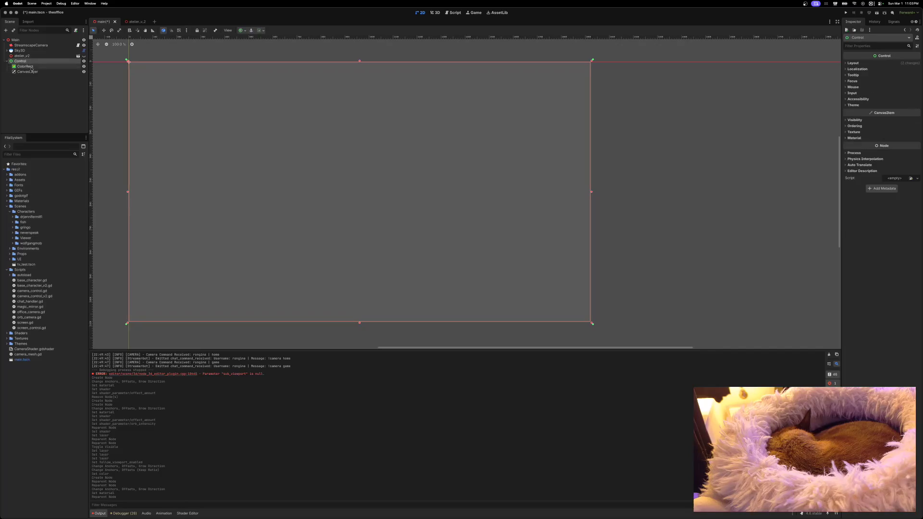
left_click_drag(30, 72, 32, 68)
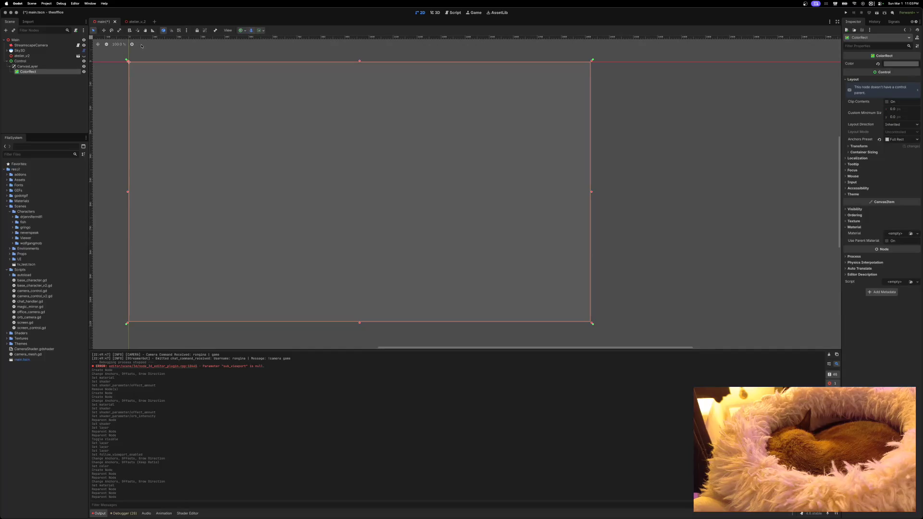
Step: Save main.tscn, run the project, close the grey game window, and collapse Layout
left_click(846, 13)
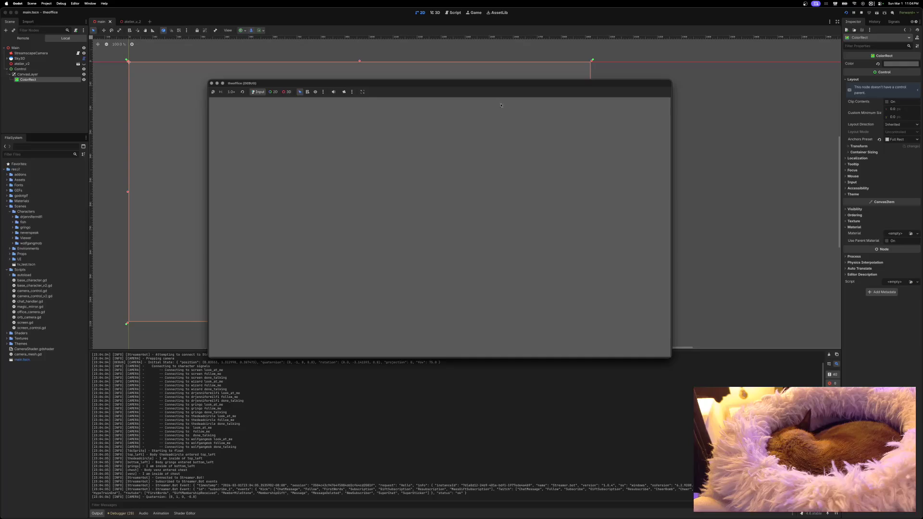
left_click(212, 84)
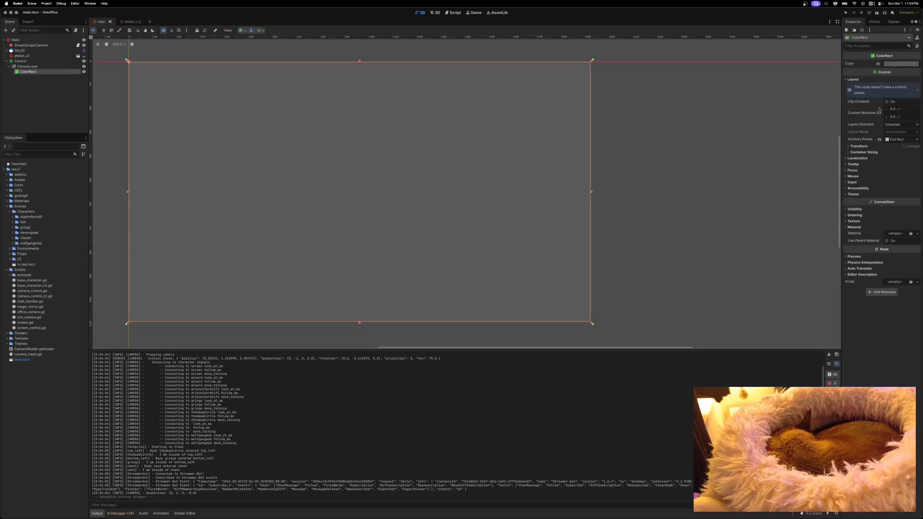
left_click(851, 80)
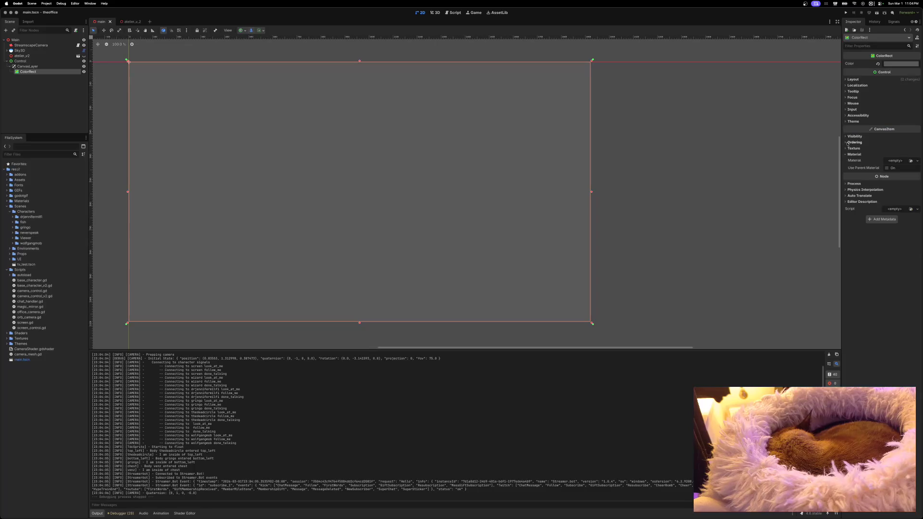
left_click(896, 161)
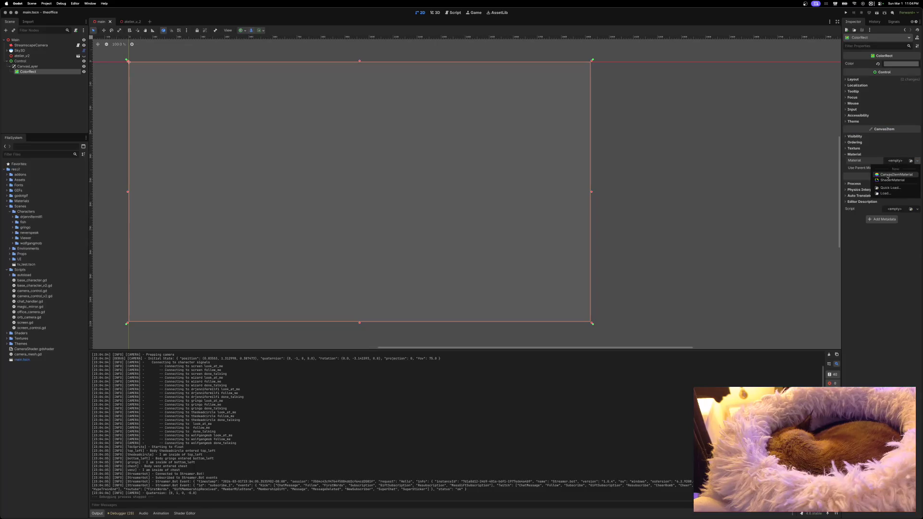
Step: Give the ColorRect a new ShaderMaterial loaded with fisheye.gdshader
left_click(893, 179)
left_click(916, 214)
left_click(895, 231)
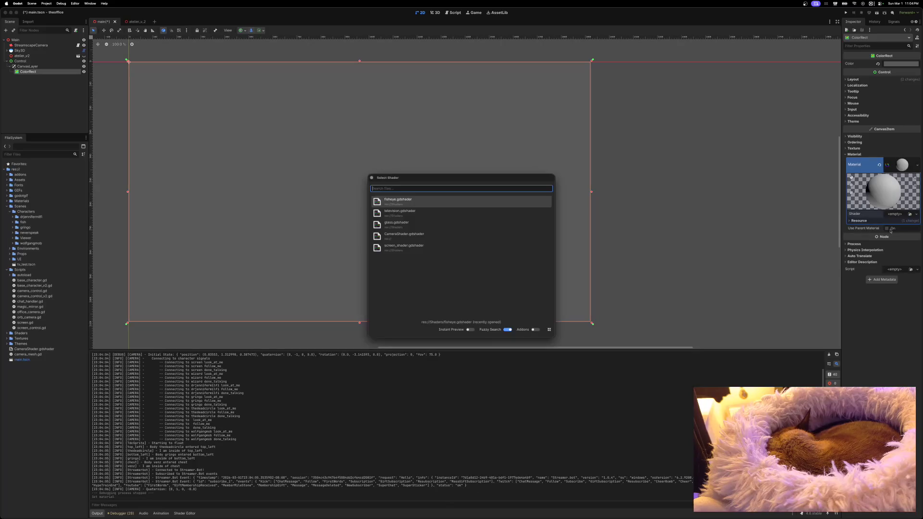
double_click(411, 202)
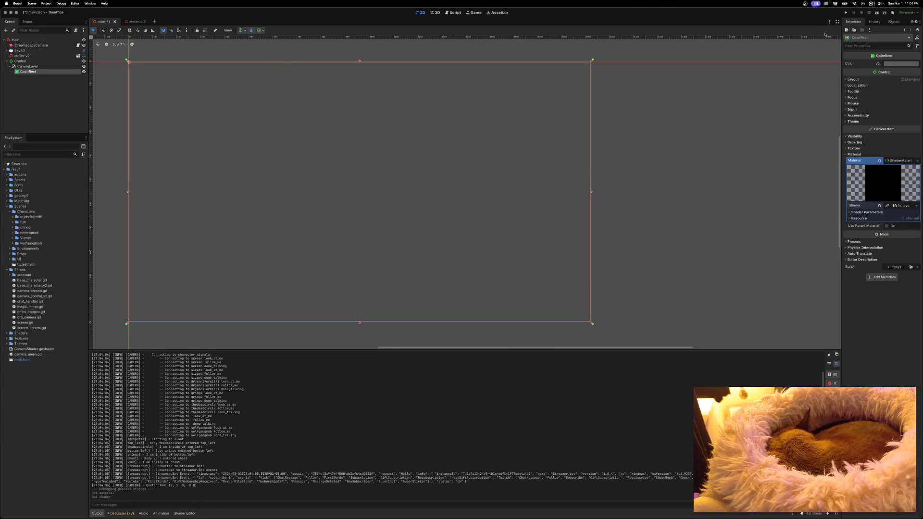
Step: Run the game, move its window aside, and show atelier_v2 again
left_click(846, 13)
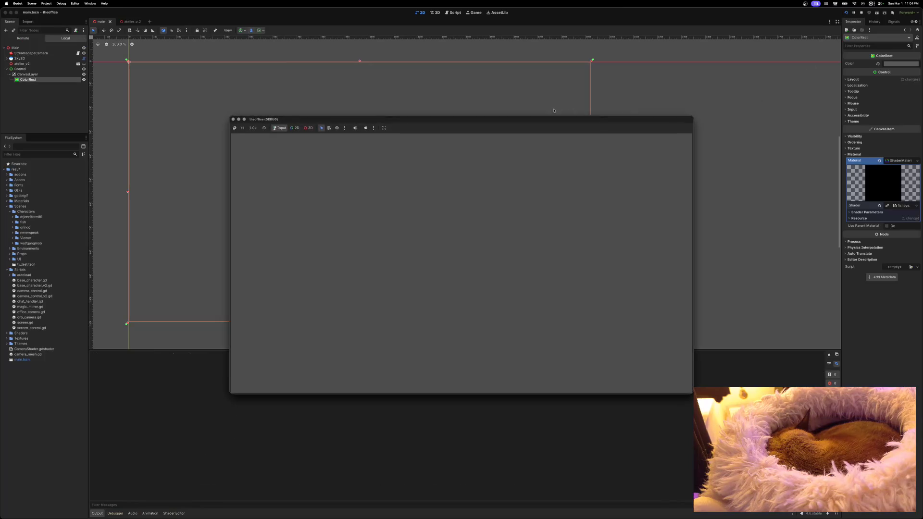
left_click_drag(553, 120, 568, 70)
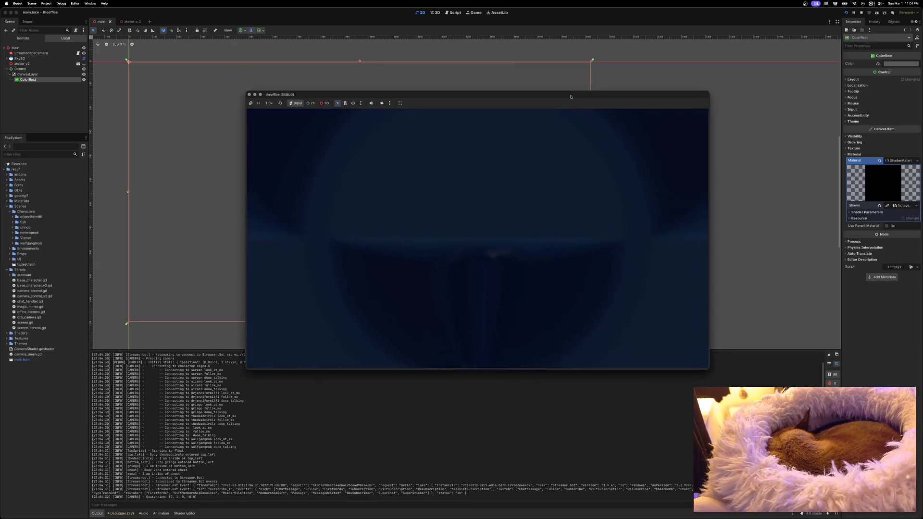
left_click_drag(435, 105, 922, 103)
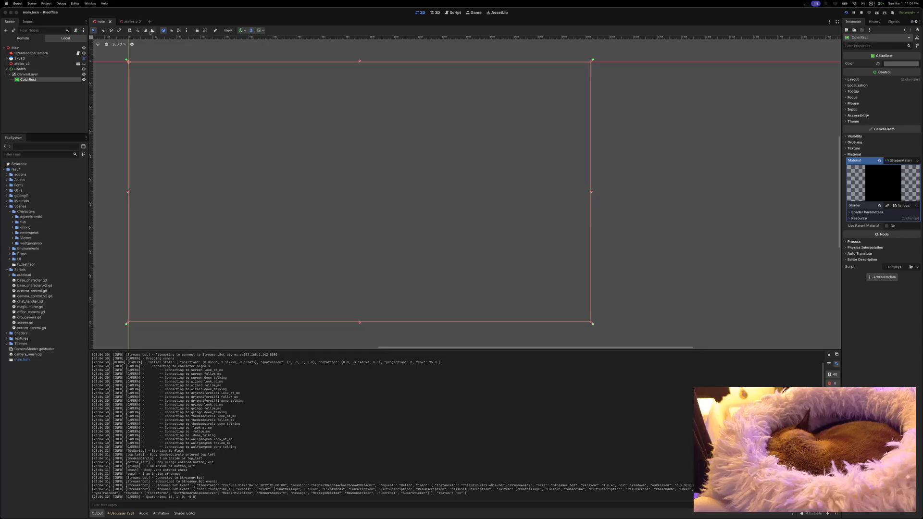
left_click(83, 63)
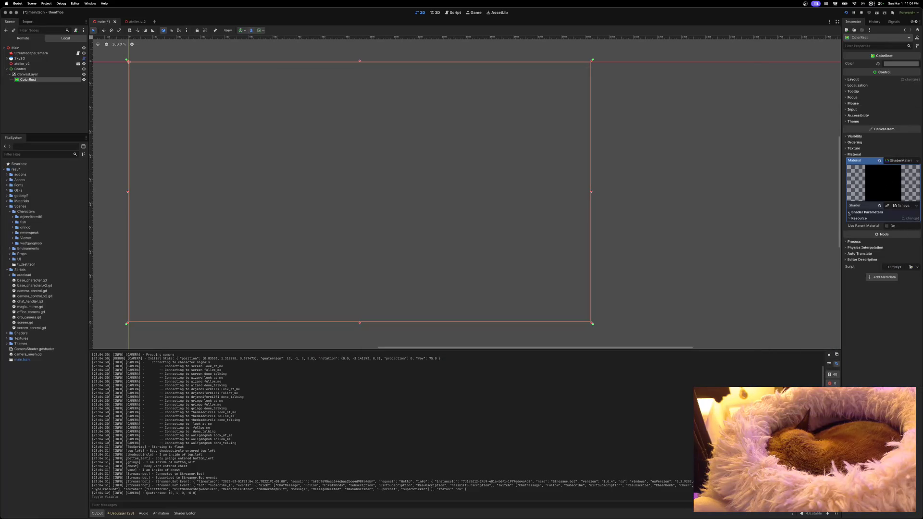
left_click(851, 213)
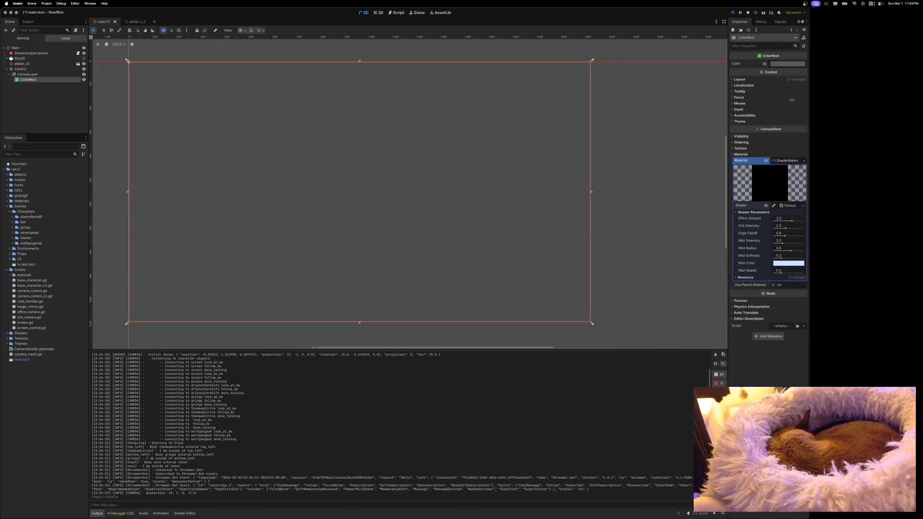
Step: Place the editor beside the running game, lower Effect Amount, and set Orb Intensity to 1.54
left_click_drag(921, 96, 583, 96)
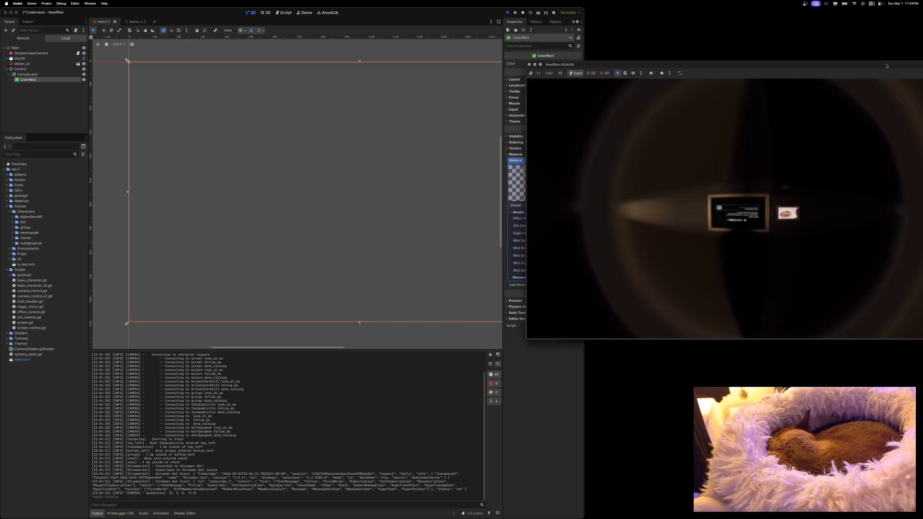
left_click(488, 16)
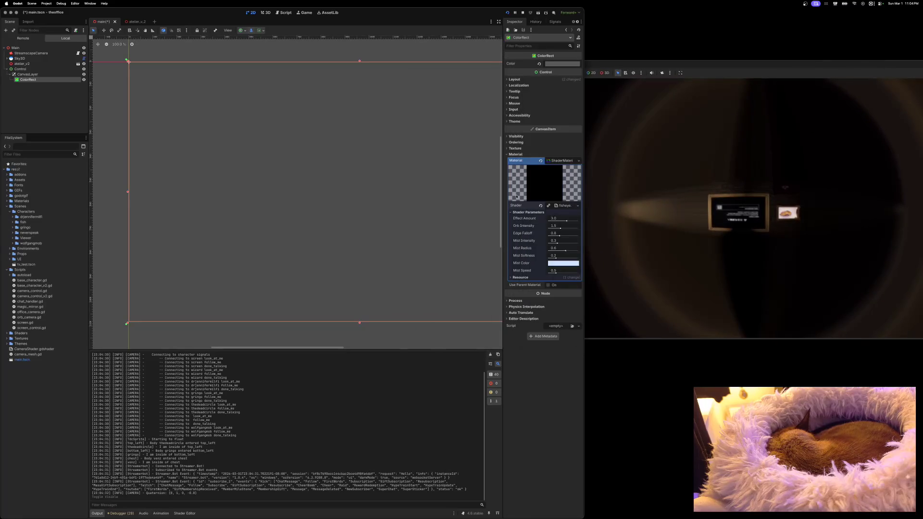
left_click_drag(567, 221, 565, 222)
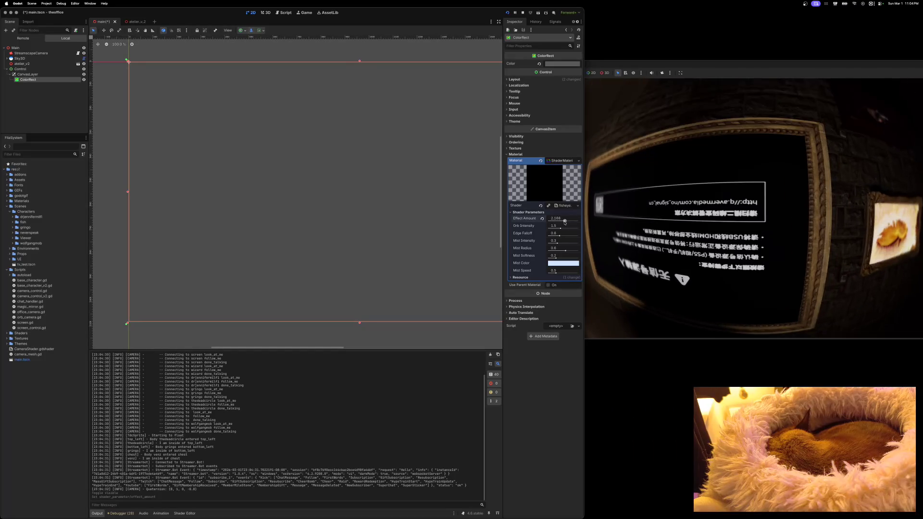
left_click(565, 221)
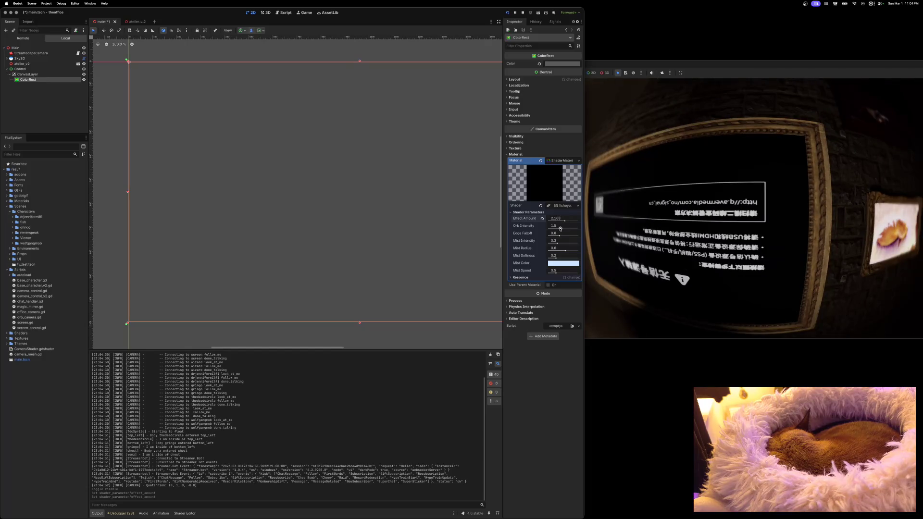
left_click(560, 229)
left_click_drag(560, 228, 561, 236)
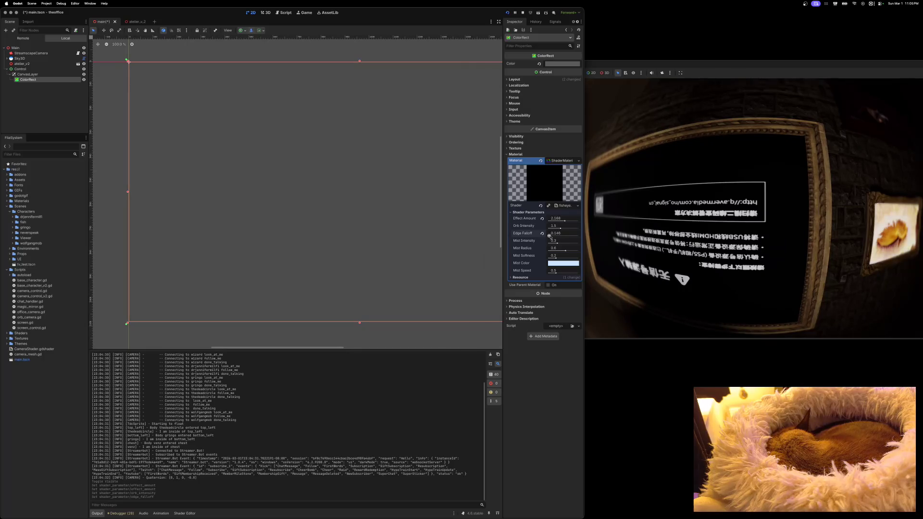
Step: Raise Edge Falloff and Mist Intensity, set Mist Softness 0.1 and Mist Radius about 0.3
left_click_drag(549, 235, 573, 236)
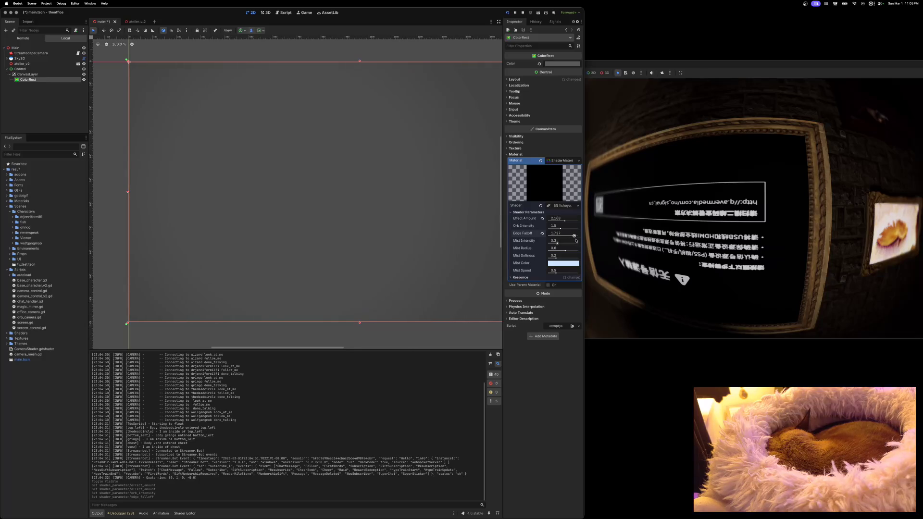
left_click_drag(558, 244, 575, 245)
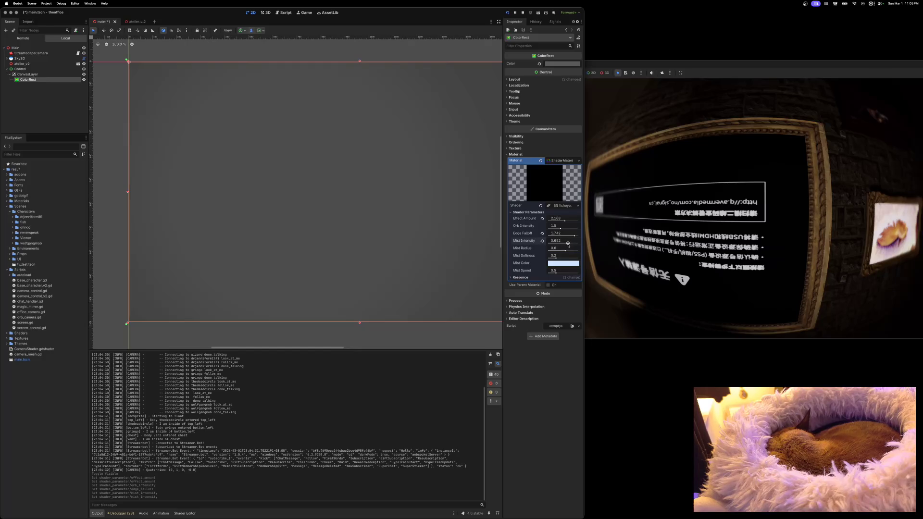
left_click_drag(566, 251, 553, 251)
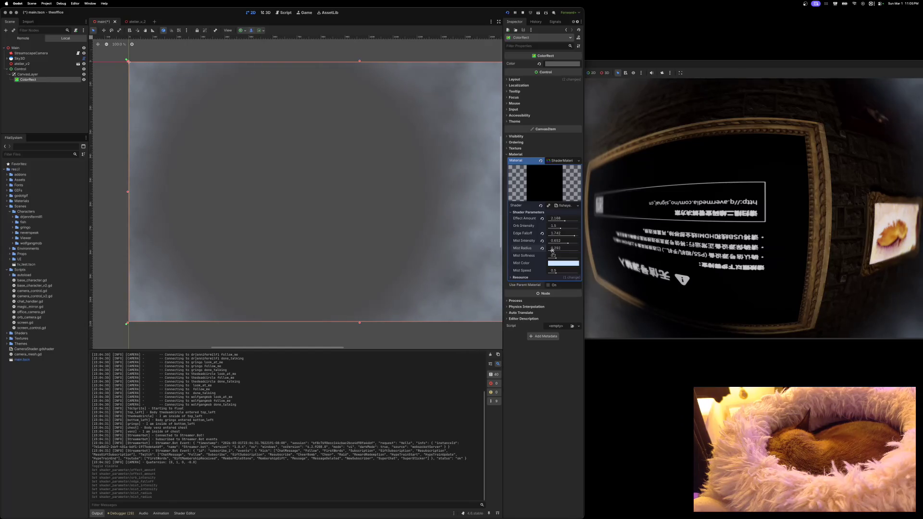
left_click(552, 258)
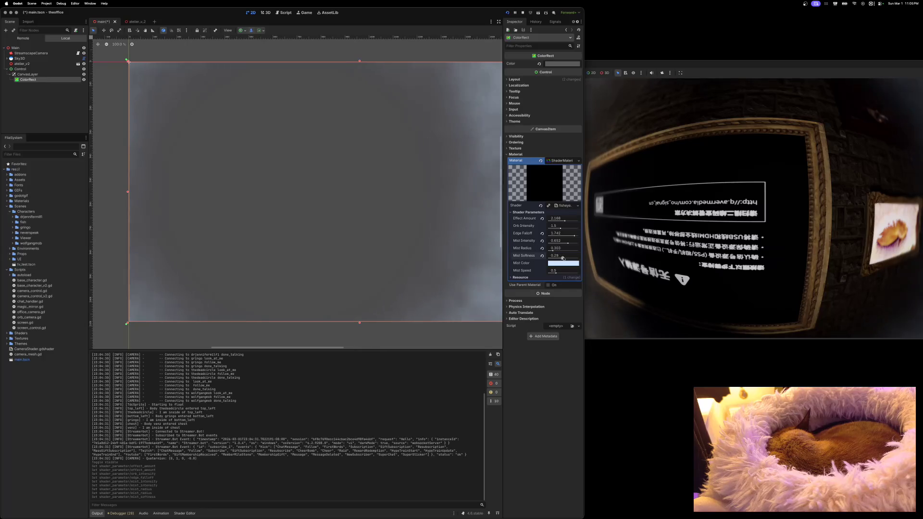
left_click_drag(552, 258, 548, 258)
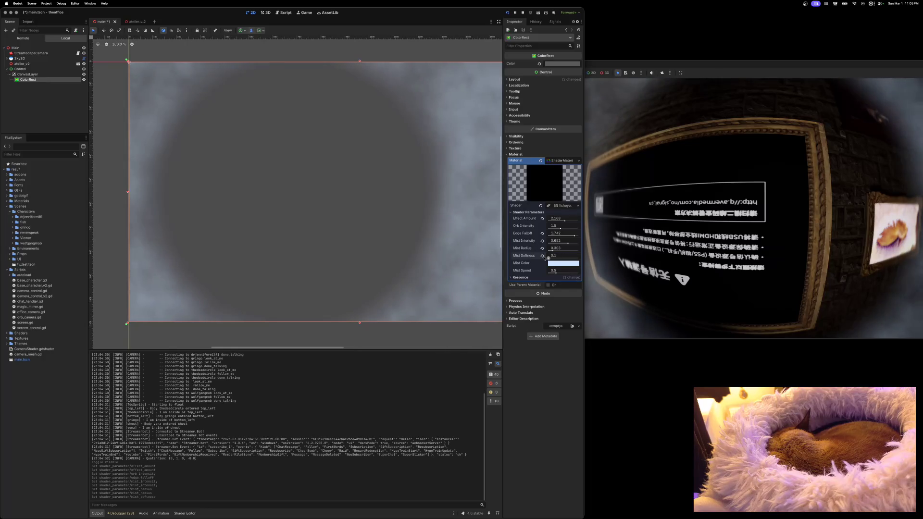
left_click(548, 250)
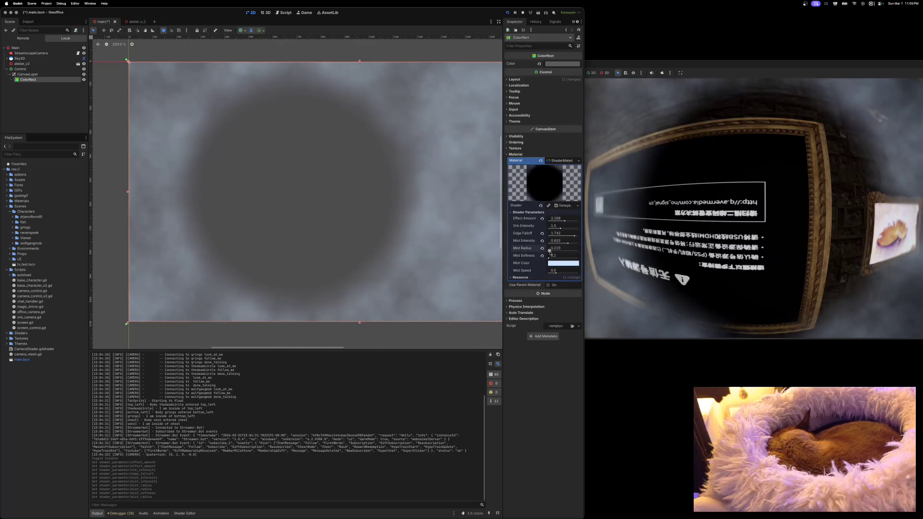
left_click_drag(549, 250, 560, 273)
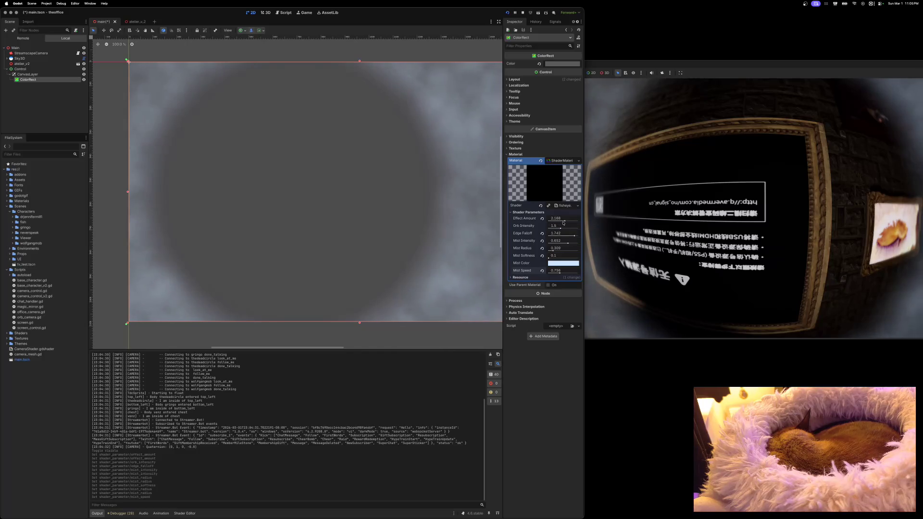
left_click_drag(565, 221, 565, 222)
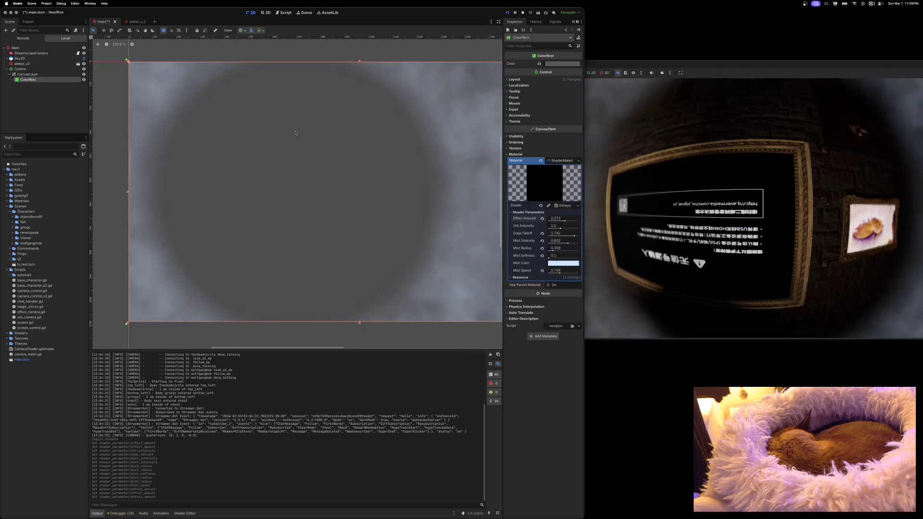
Step: Enable Use Parent Material on the ColorRect, leaving Local to Scene off, and reposition the game window beside the editor
left_click(550, 285)
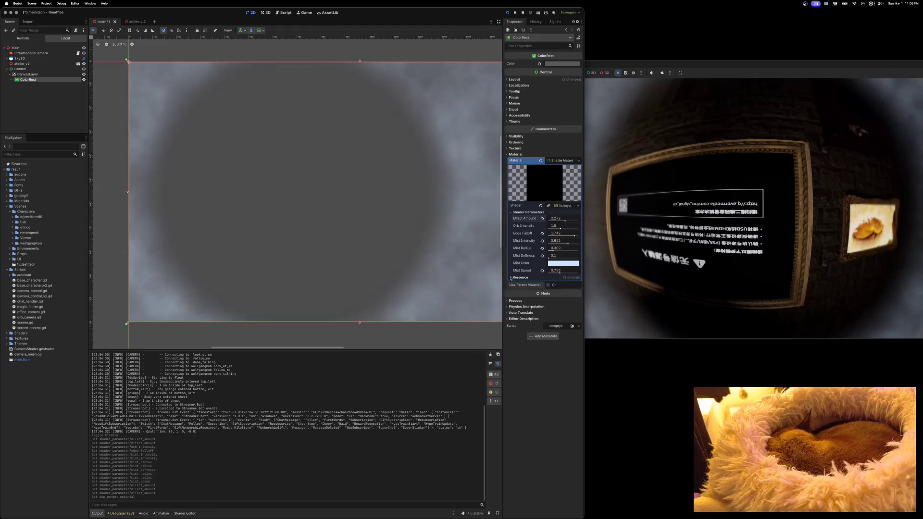
left_click(521, 278)
left_click(550, 284)
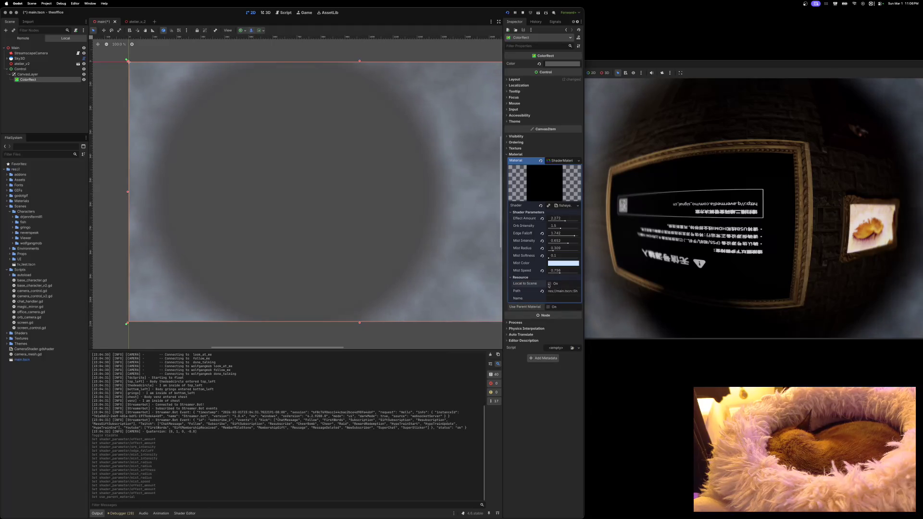
left_click(549, 284)
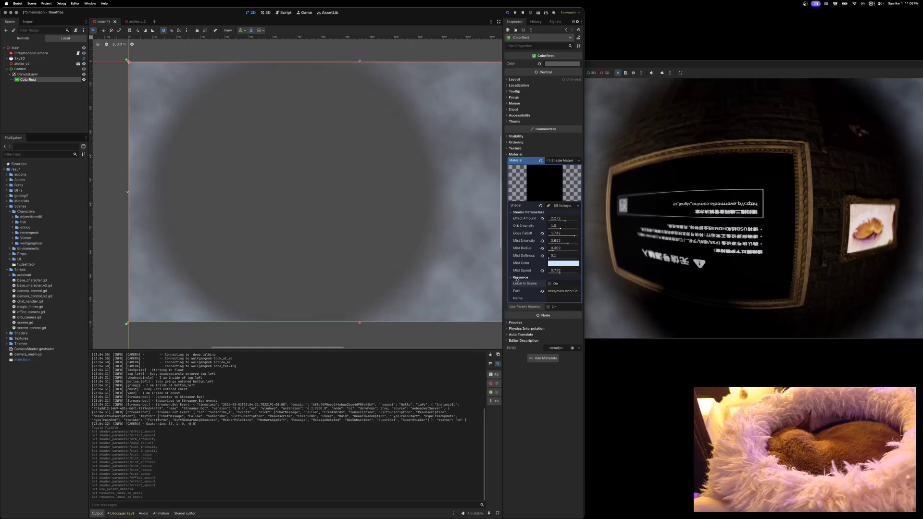
left_click(511, 278)
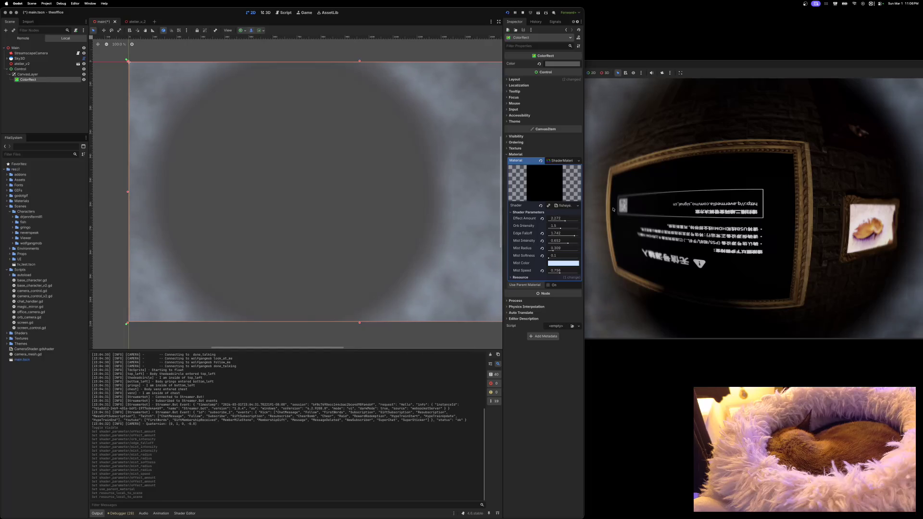
mouse_move(806, 67)
left_mouse_down()
mouse_move(623, 68)
mouse_move(647, 167)
mouse_move(635, 205)
mouse_move(667, 131)
mouse_move(797, 50)
left_mouse_up()
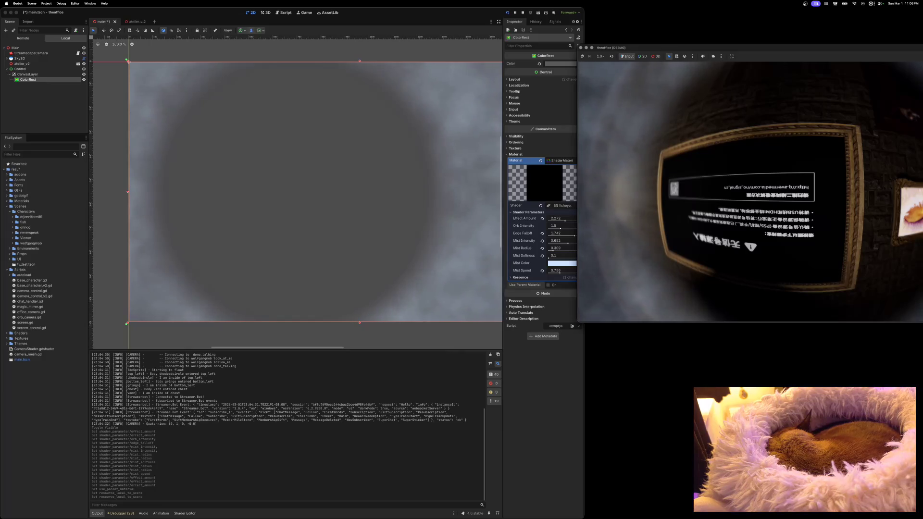
left_click(574, 183)
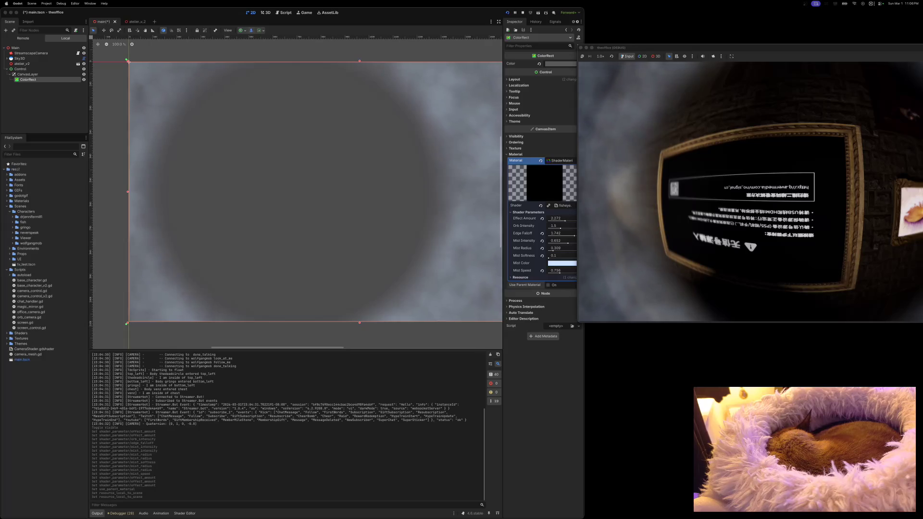
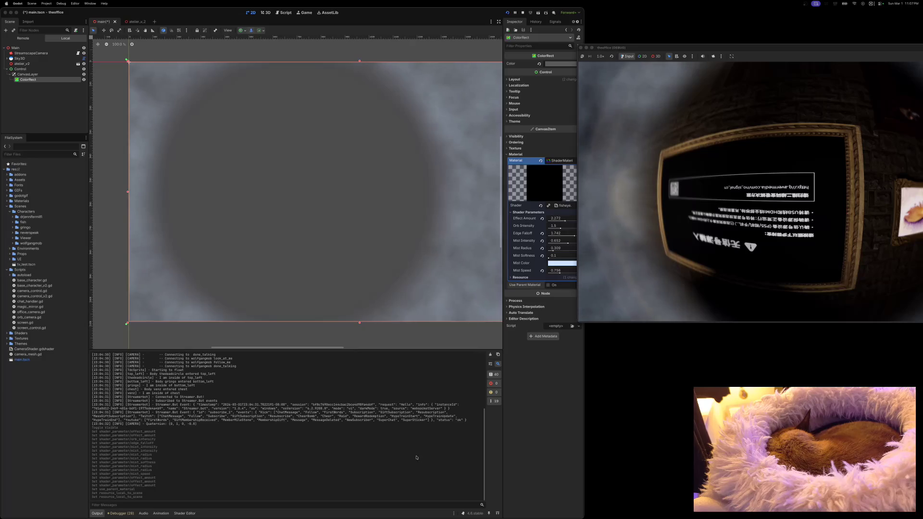
Step: Open fisheye.gdshader in the Shader Editor and delete everything below line 1
left_click(185, 514)
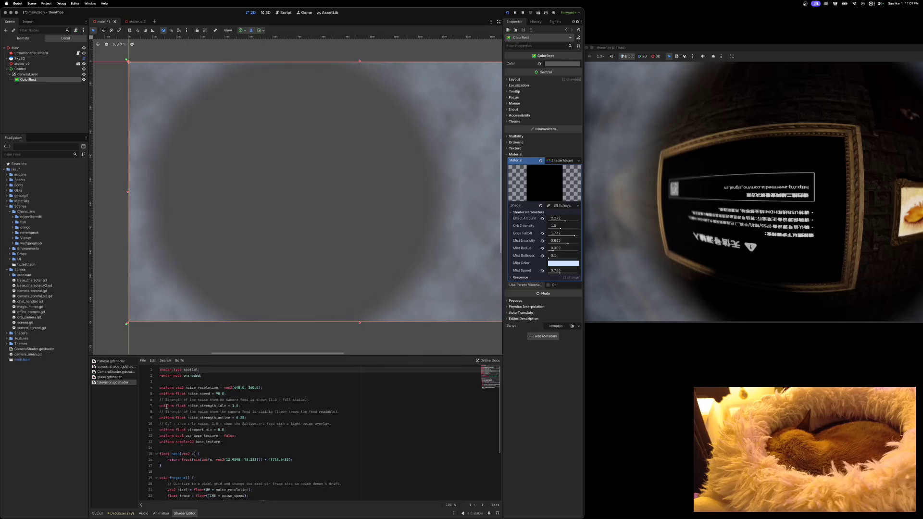
left_click(110, 362)
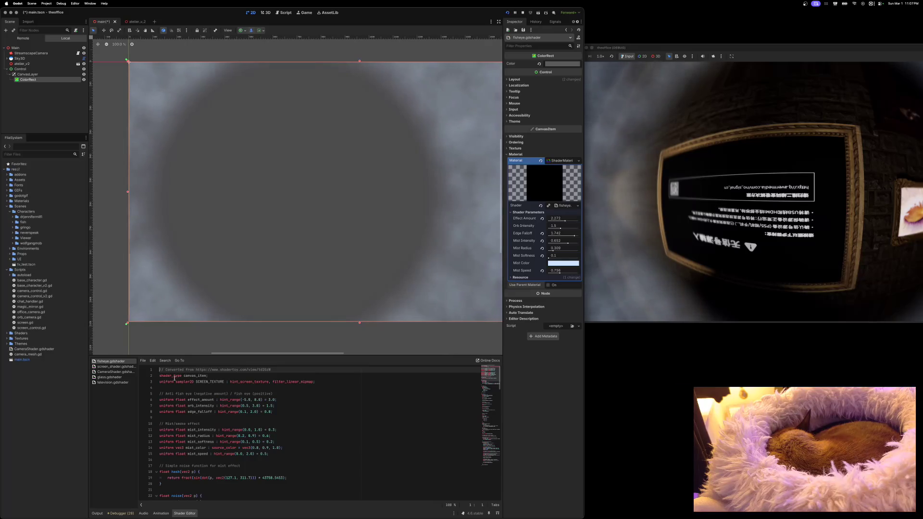
mouse_move(160, 375)
left_mouse_down()
mouse_move(279, 424)
mouse_move(307, 449)
left_mouse_up()
scroll(306, 449, "down", 15)
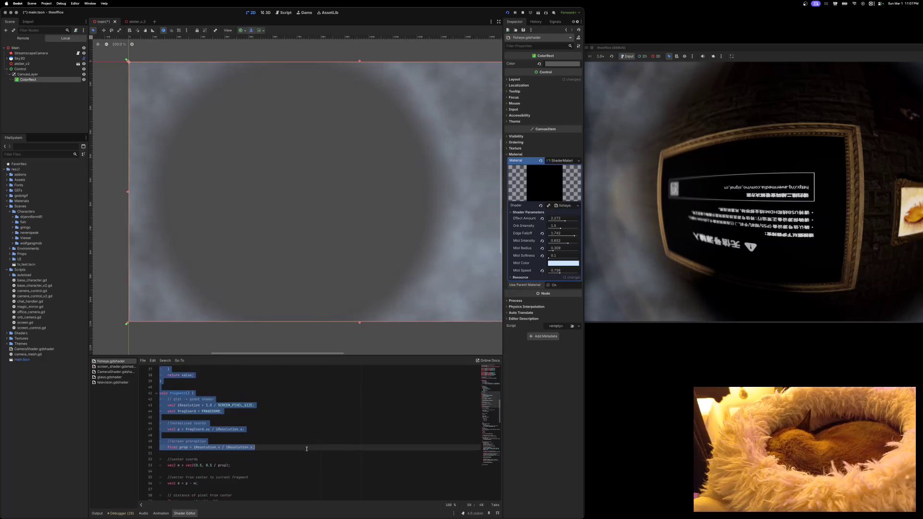
scroll(307, 450, "down", 20)
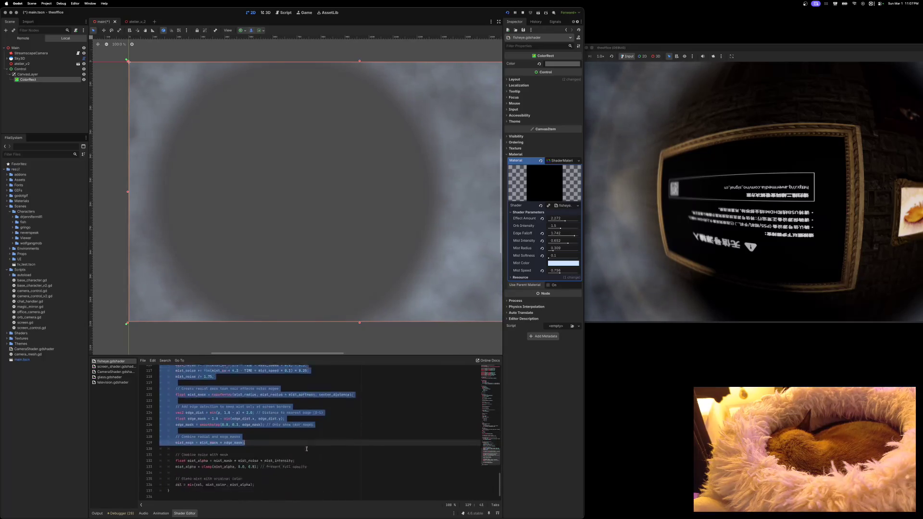
left_click_drag(307, 449, 275, 495)
key("BackSpace")
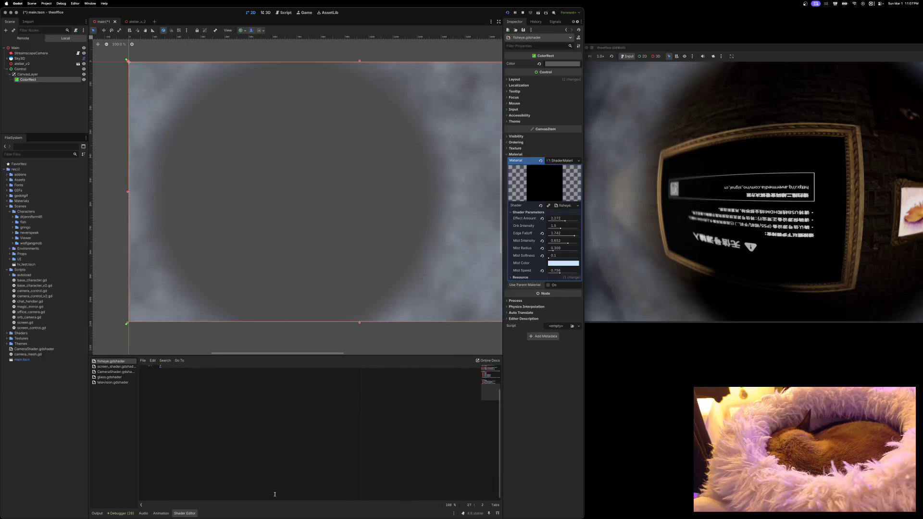
Step: Save the pasted mist-noise code in fisheye.gdshader and select its Shader resource
scroll(275, 495, "up", 8)
key("ctrl+s")
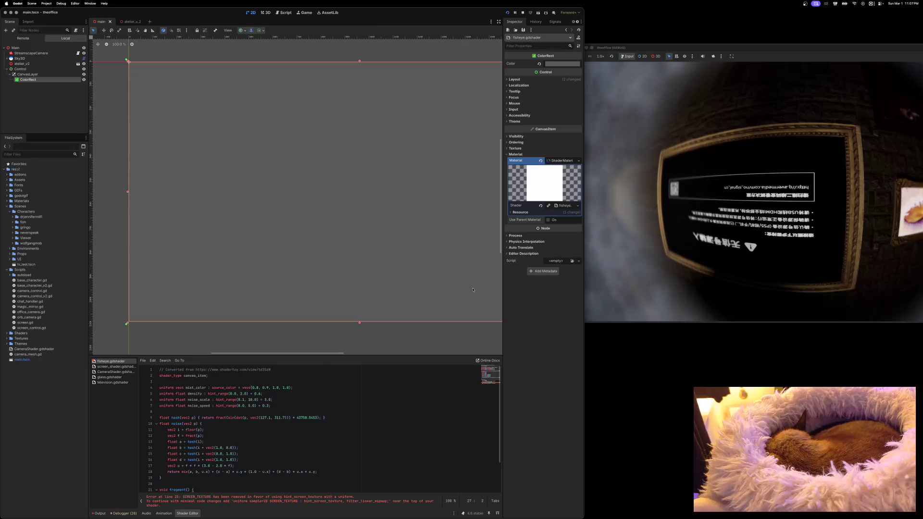
left_click(560, 206)
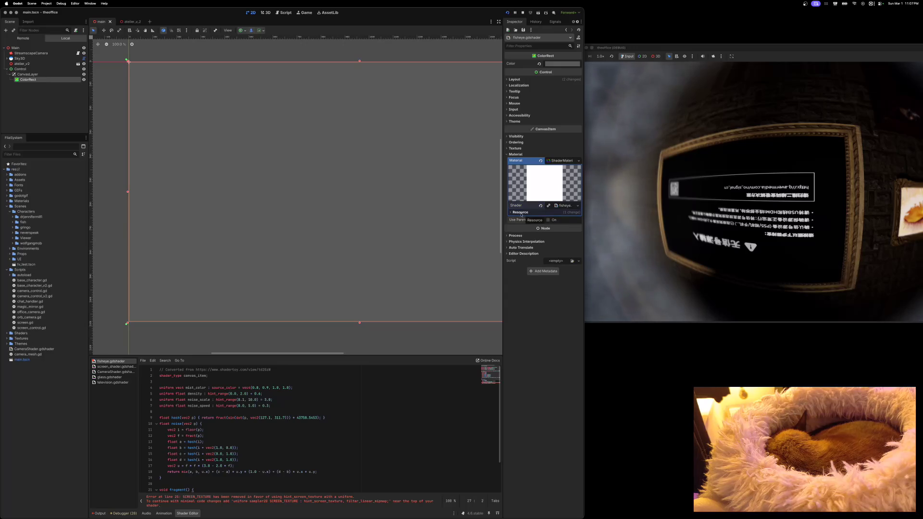
left_click_drag(768, 48, 630, 58)
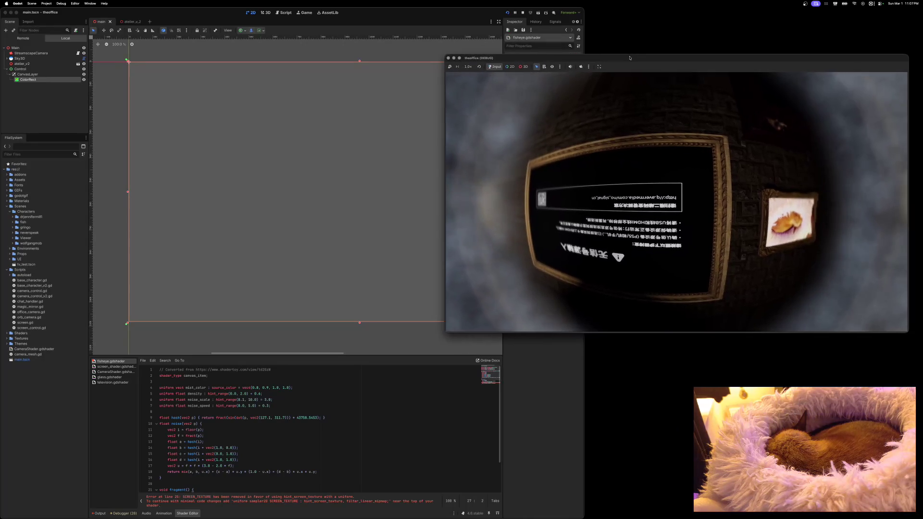
Step: Reload the running game and read the SCREEN_TEXTURE line 25 error in Debugger Errors
left_click(507, 12)
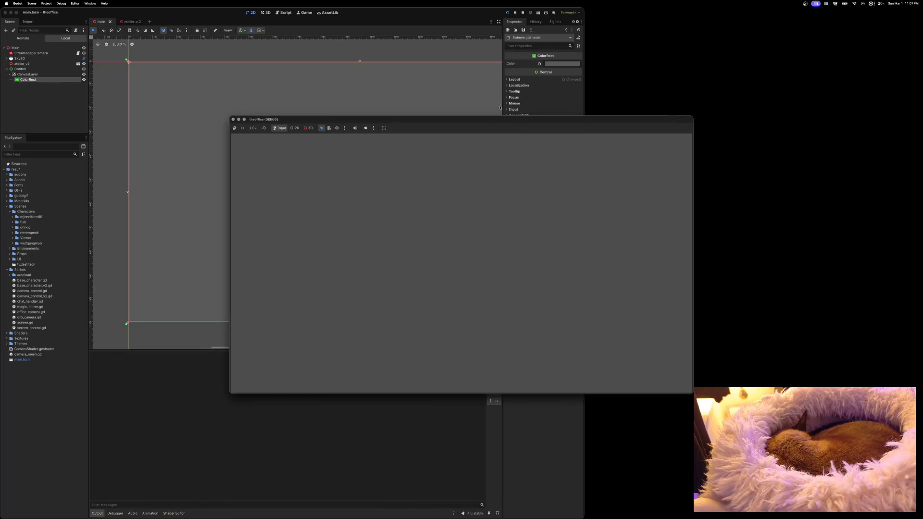
mouse_move(498, 124)
left_mouse_down()
mouse_move(641, 54)
mouse_move(691, 70)
left_mouse_up()
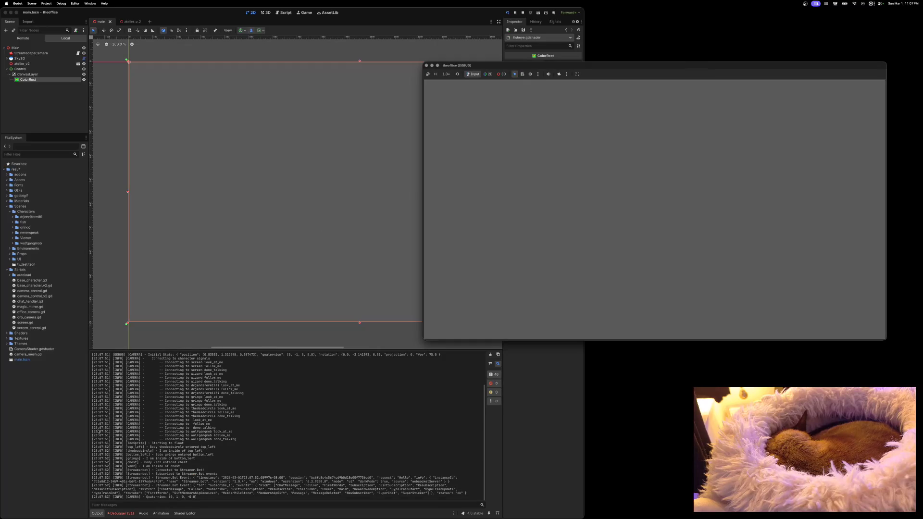
left_click(120, 514)
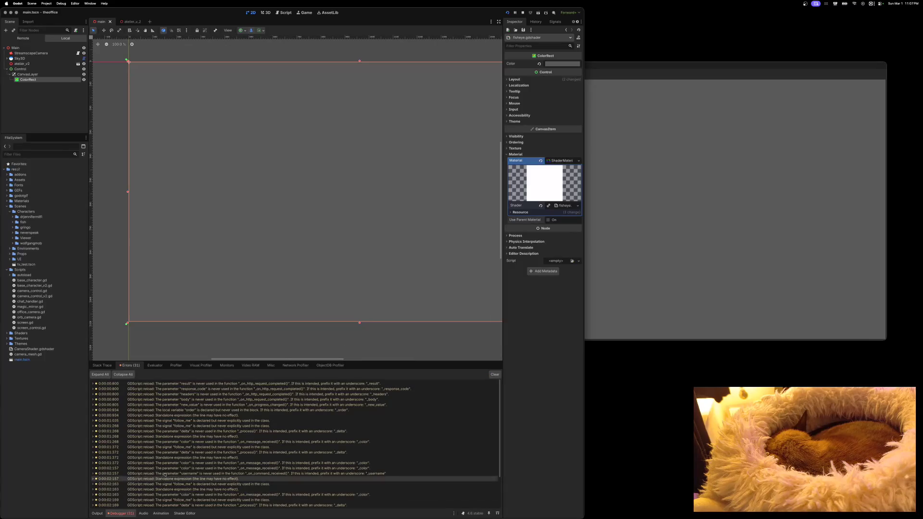
mouse_move(176, 482)
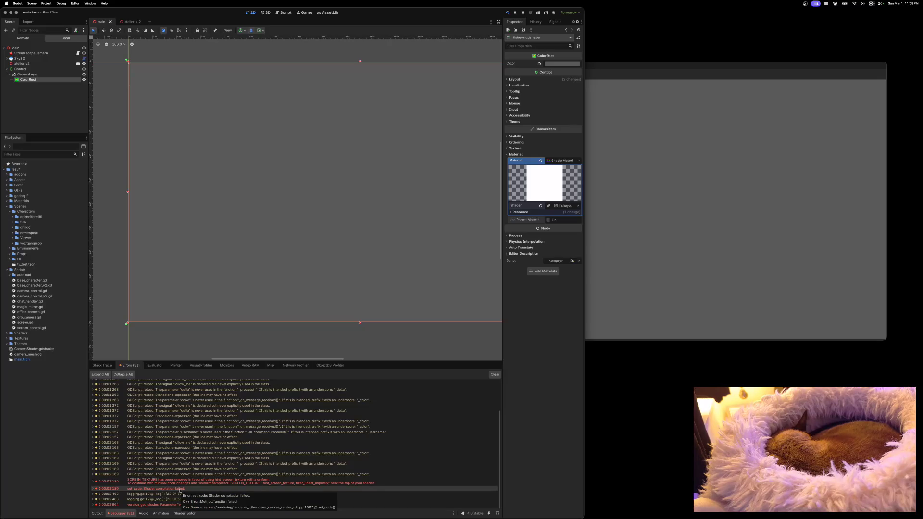
mouse_move(211, 485)
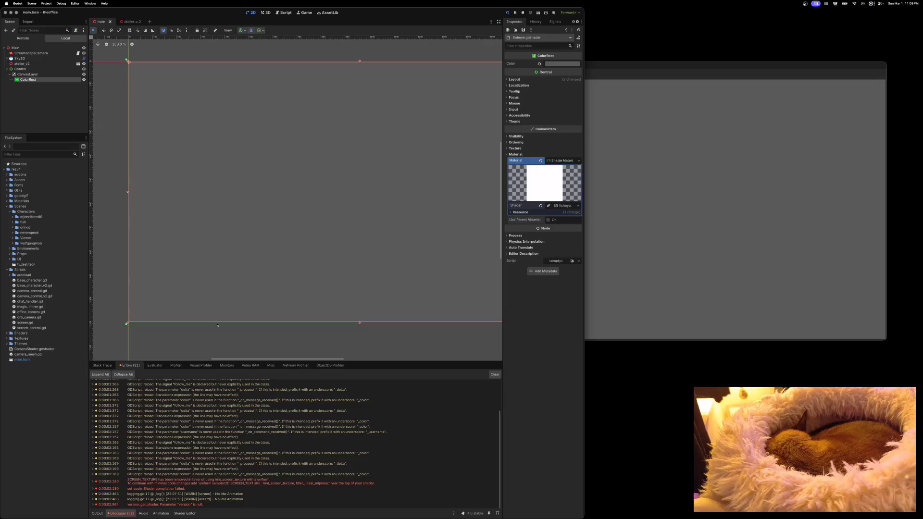
left_click(184, 514)
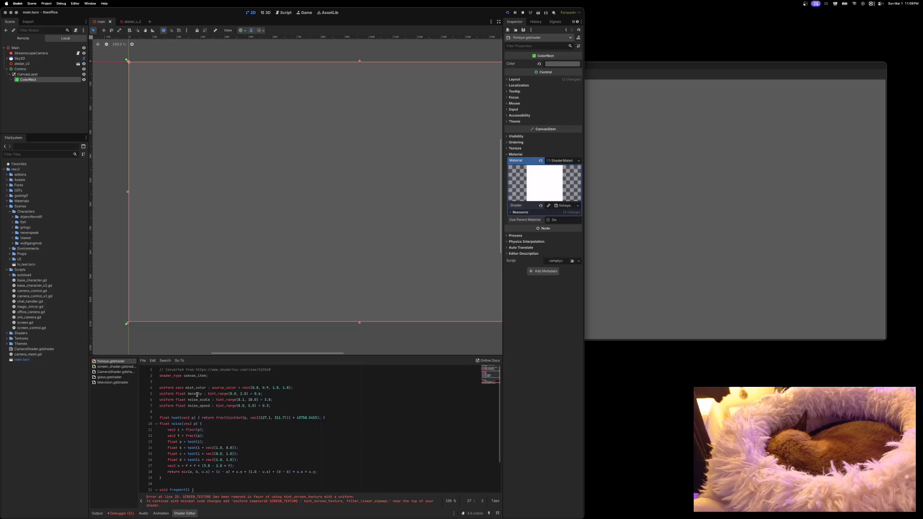
Step: Jump to line 25, swap in working mist code, and select StreamscapeCamera
scroll(197, 428, "down", 1)
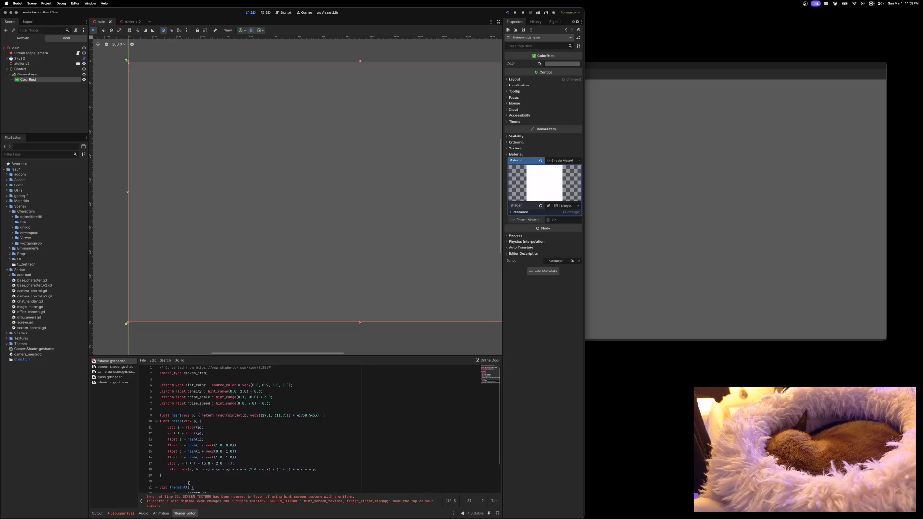
left_click(187, 501)
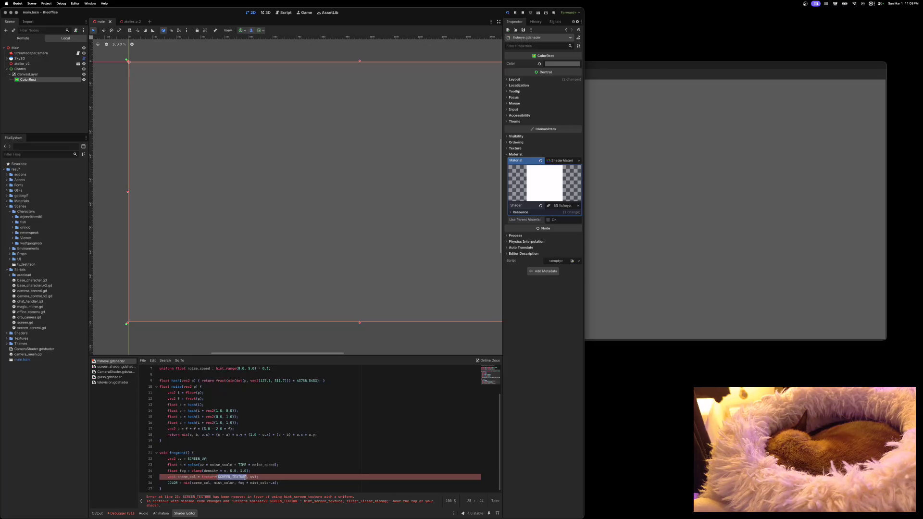
left_click_drag(584, 129, 729, 129)
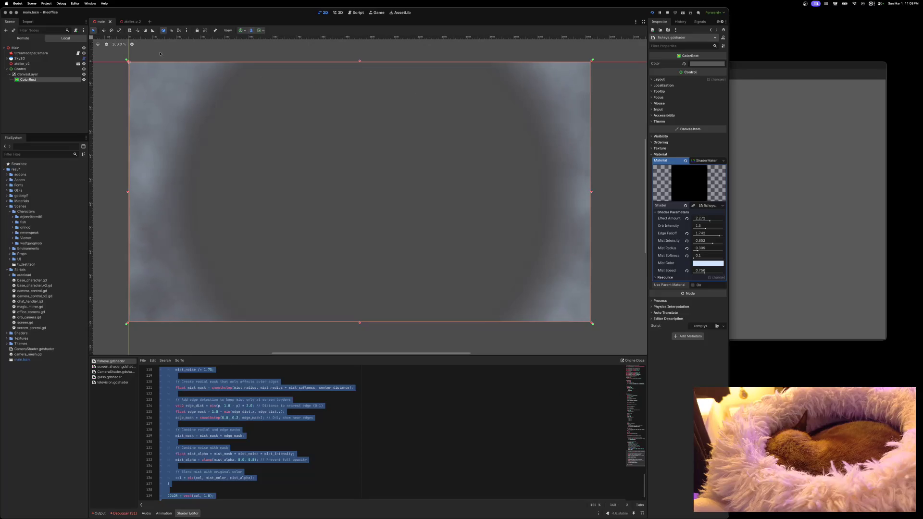
left_click(33, 54)
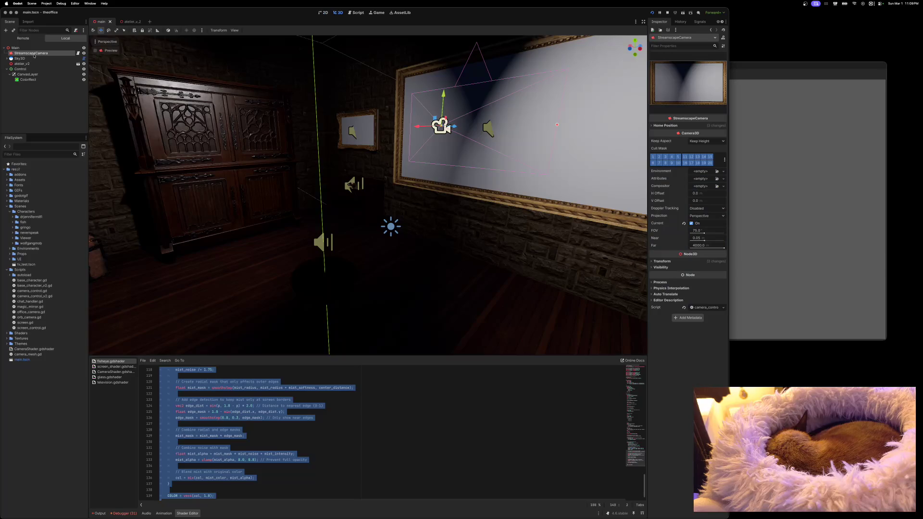
Step: Preview the StreamscapeCamera view and run the project to see the fisheye mist
left_click(96, 51)
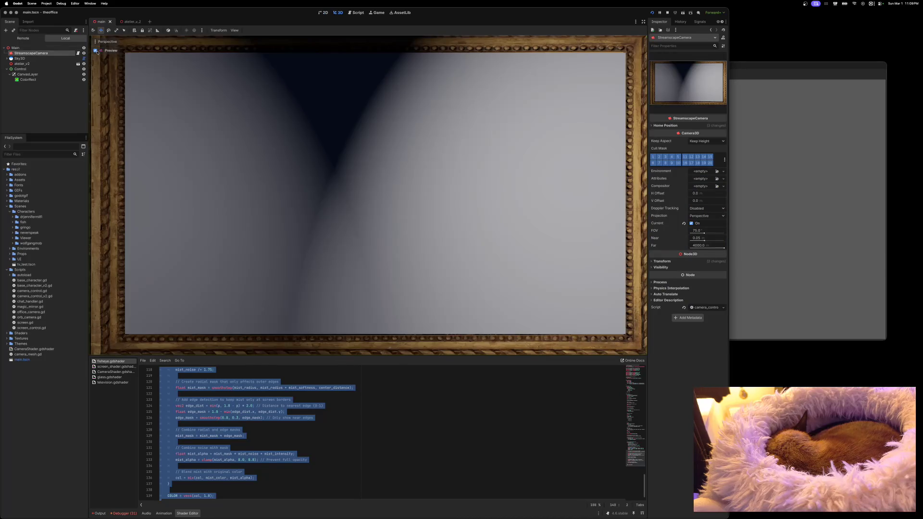
left_click(652, 12)
left_click_drag(567, 120, 408, 87)
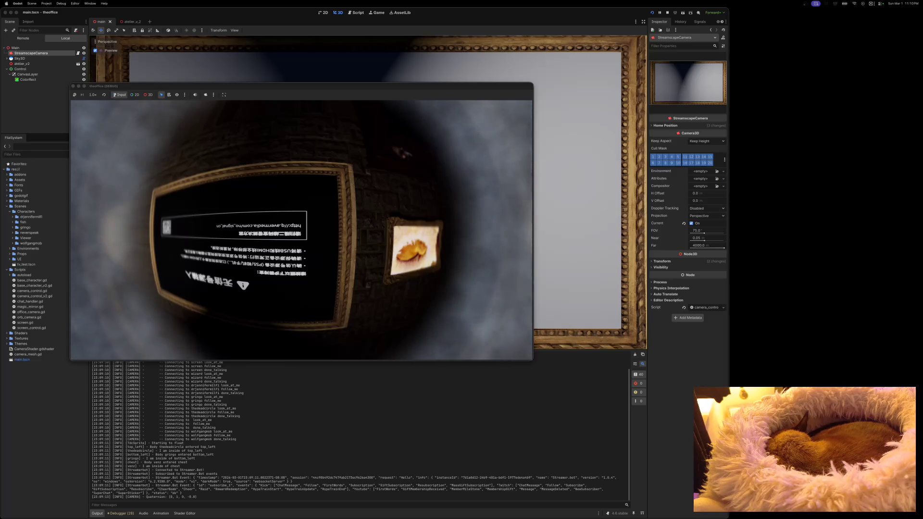
Step: Stop and relaunch the game, moving its window to the right
left_click_drag(104, 96, 293, 104)
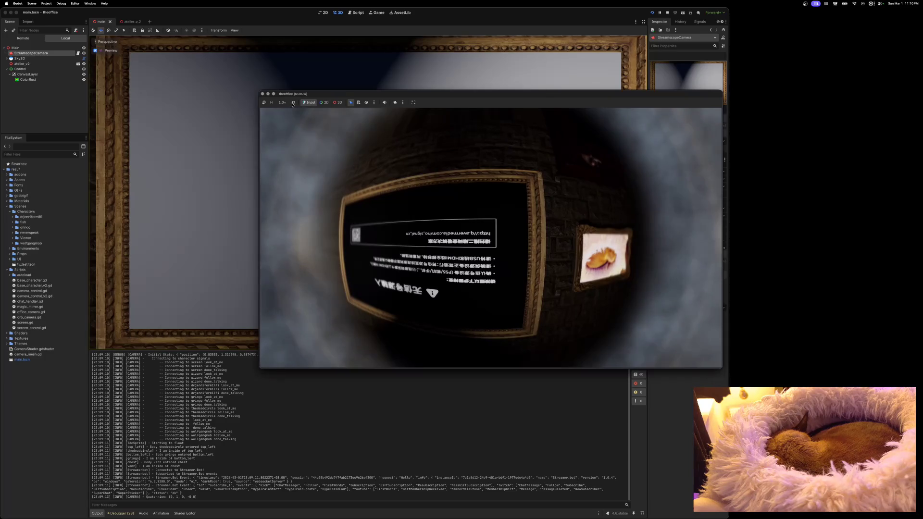
left_click(262, 94)
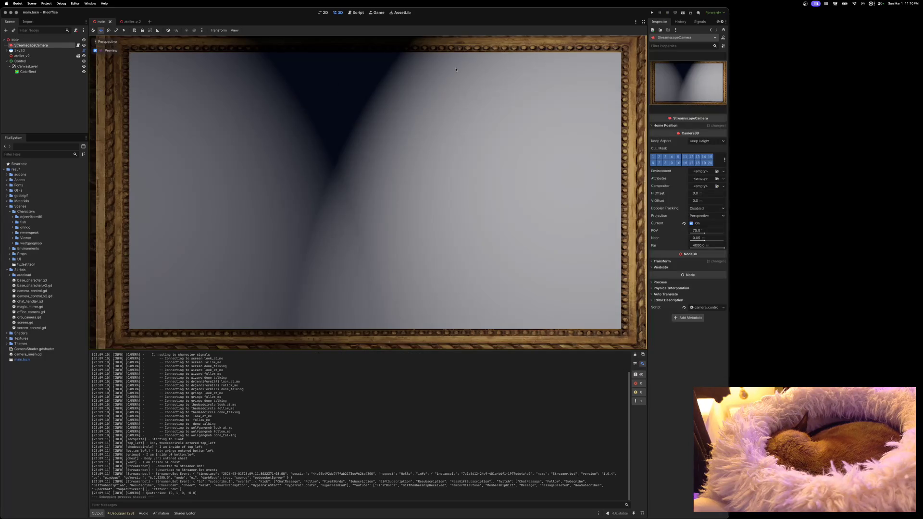
left_click(652, 13)
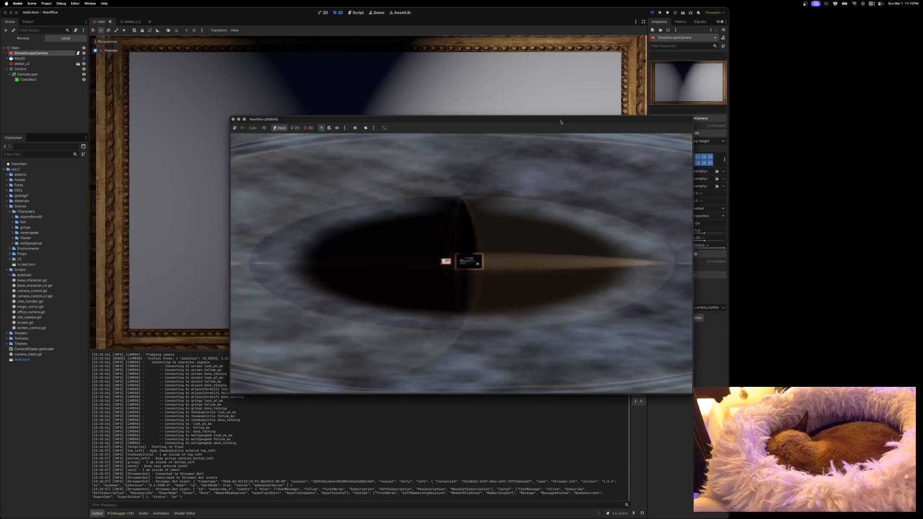
mouse_move(561, 121)
left_mouse_down()
mouse_move(461, 105)
mouse_move(712, 124)
left_mouse_up()
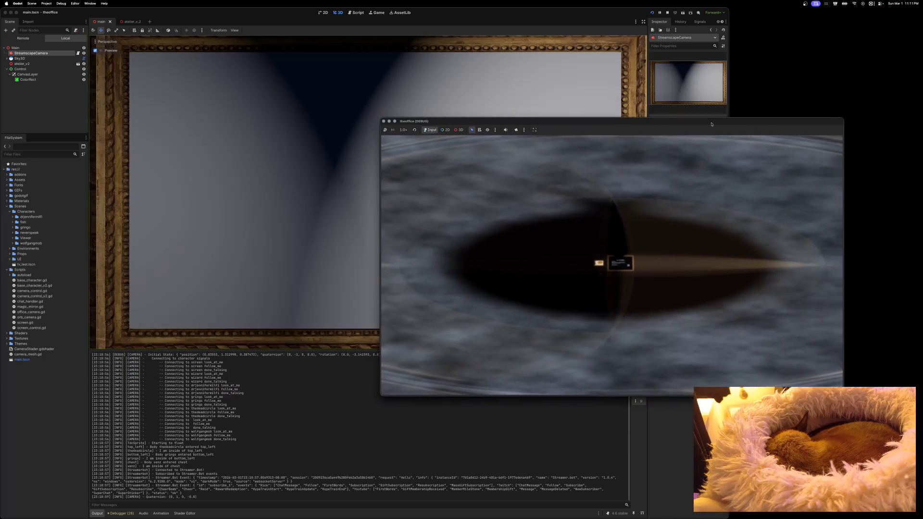
Step: Select the ColorRect and place a narrowed editor beside the game window
left_click(551, 11)
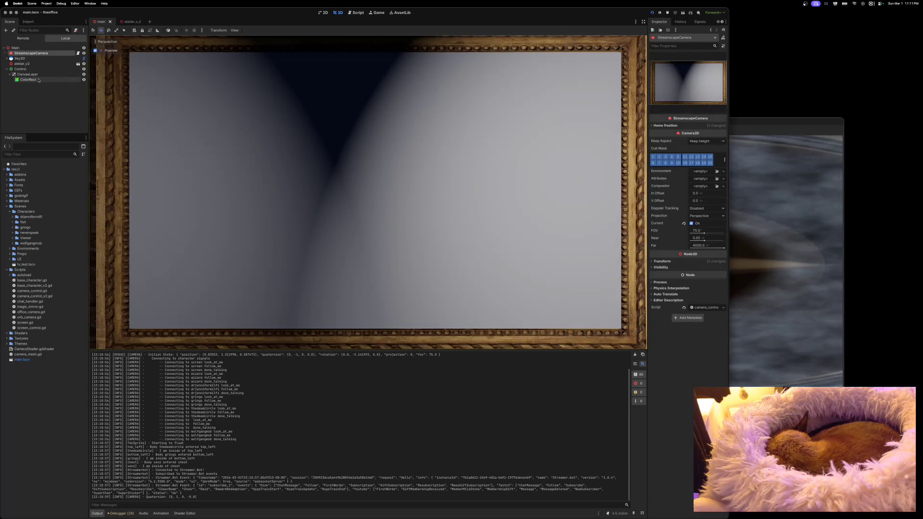
left_click(42, 81)
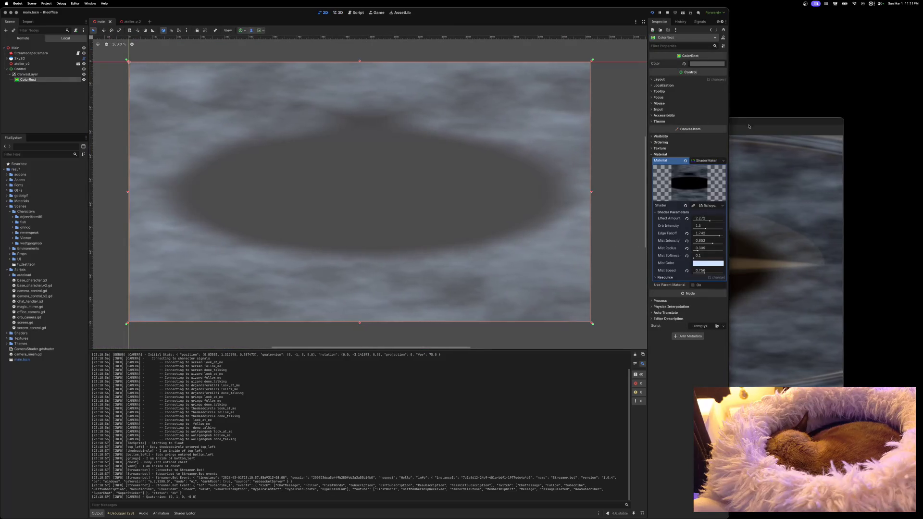
mouse_move(750, 124)
left_mouse_down()
mouse_move(804, 128)
mouse_move(482, 107)
mouse_move(391, 93)
mouse_move(370, 68)
left_mouse_up()
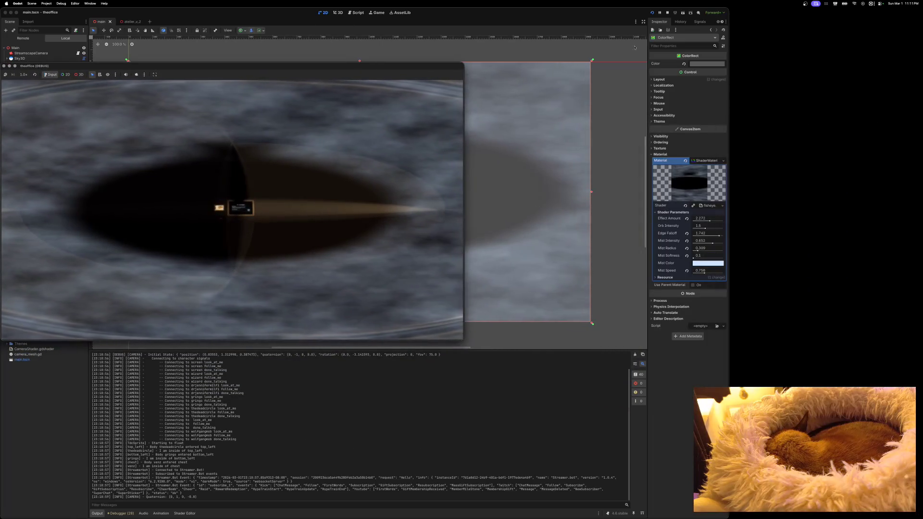
left_click_drag(730, 16, 496, 21)
left_click_drag(361, 15, 788, 15)
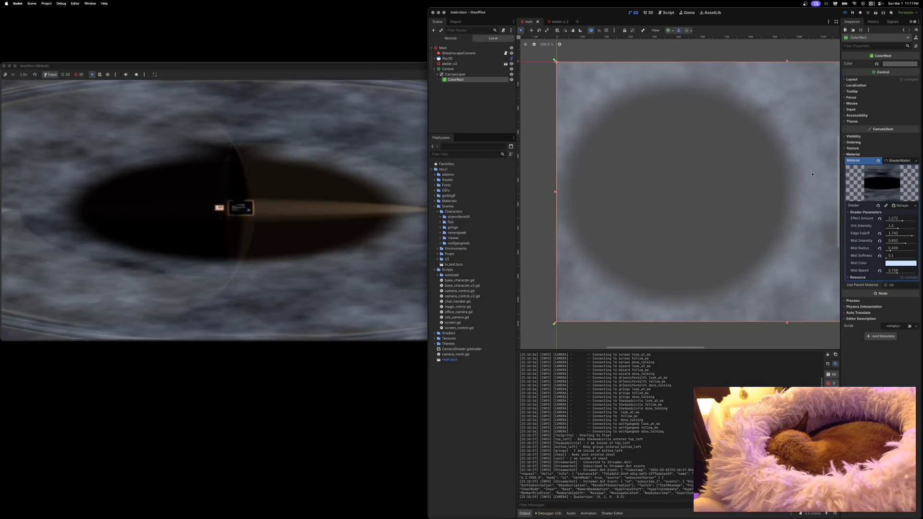
Step: Revert Effect Amount, Edge Falloff and Orb Intensity to defaults 3.0, 0.8 and 1.5
left_click(879, 219)
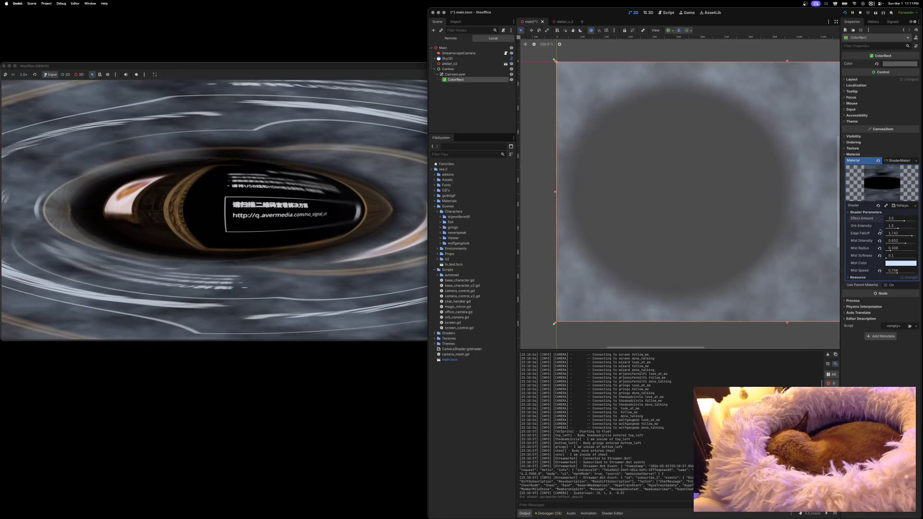
left_click(879, 234)
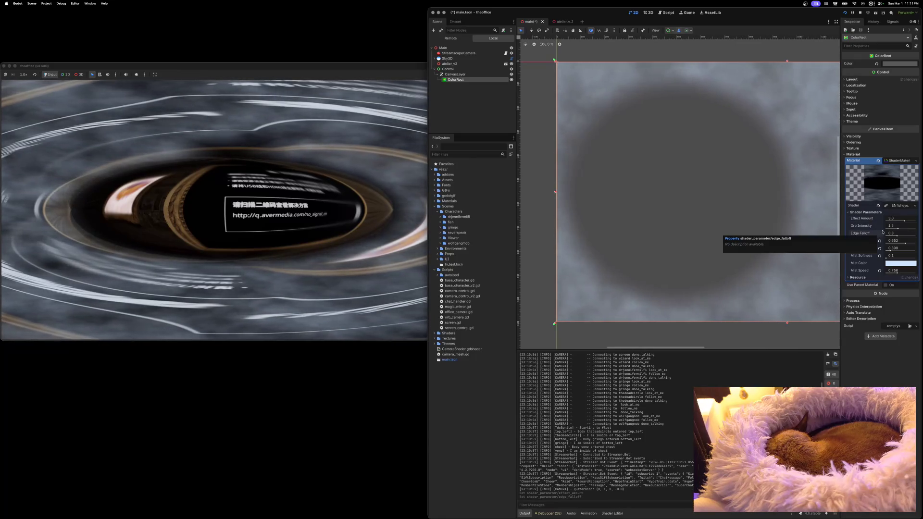
left_click(897, 229)
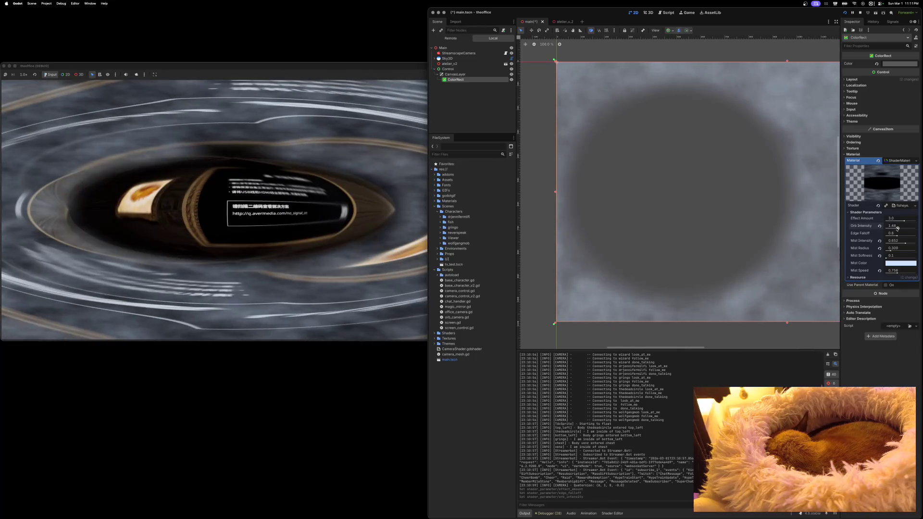
left_click(879, 226)
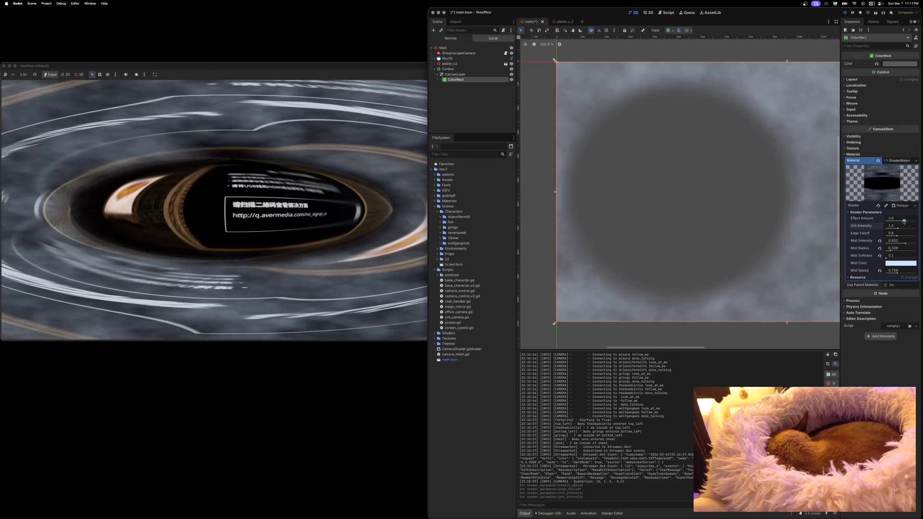
left_click(904, 222)
Step: Drag Effect Amount down past zero and raise Orb Intensity to about 1.98
left_click(903, 221)
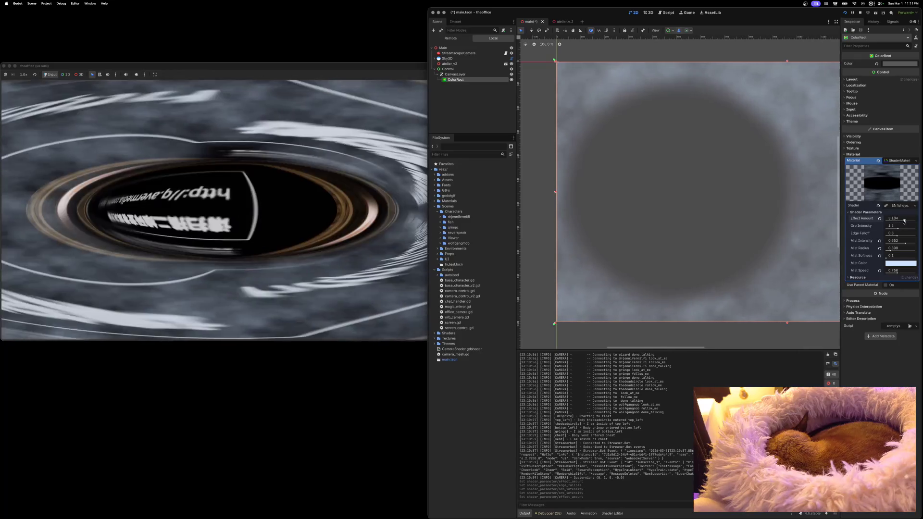
left_click(904, 221)
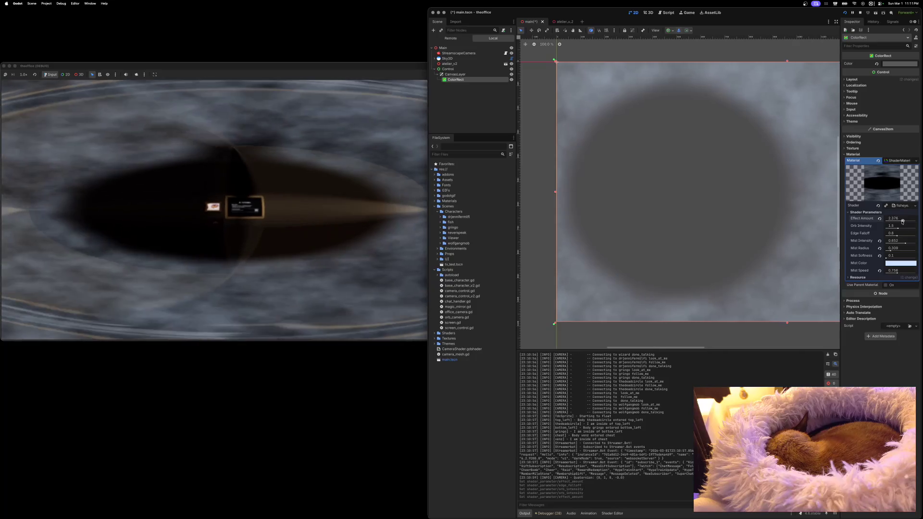
left_click_drag(903, 221, 898, 222)
mouse_move(897, 222)
left_mouse_down()
mouse_move(885, 221)
mouse_move(899, 221)
left_mouse_up()
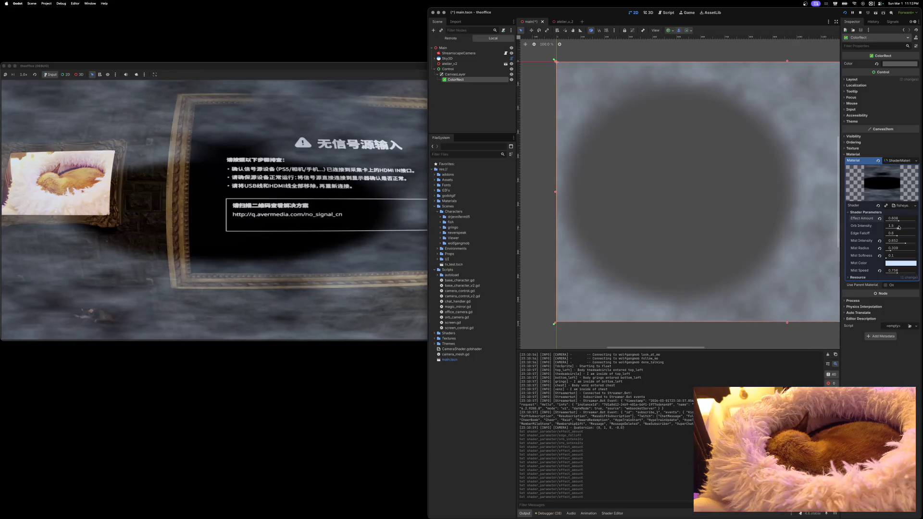
left_click_drag(898, 228, 898, 221)
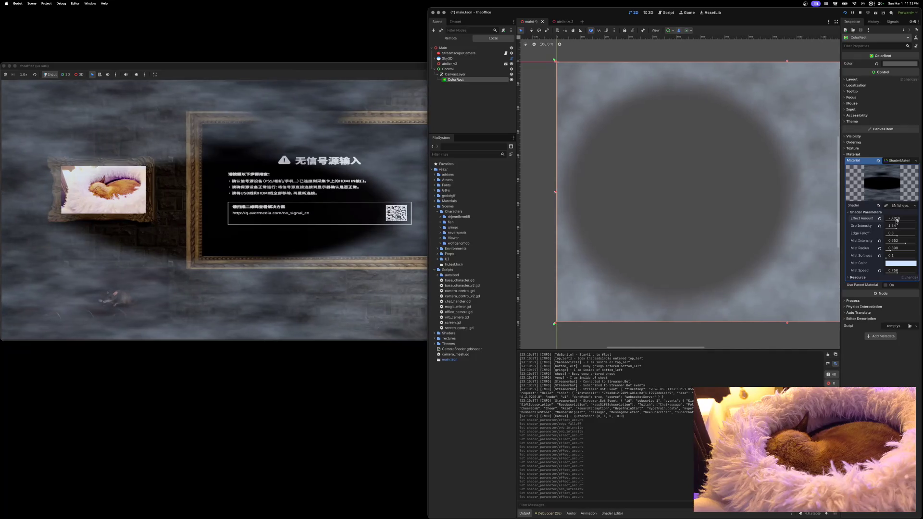
Step: Set Effect Amount to 0 and raise Orb Intensity to about 1.56
left_click(900, 217)
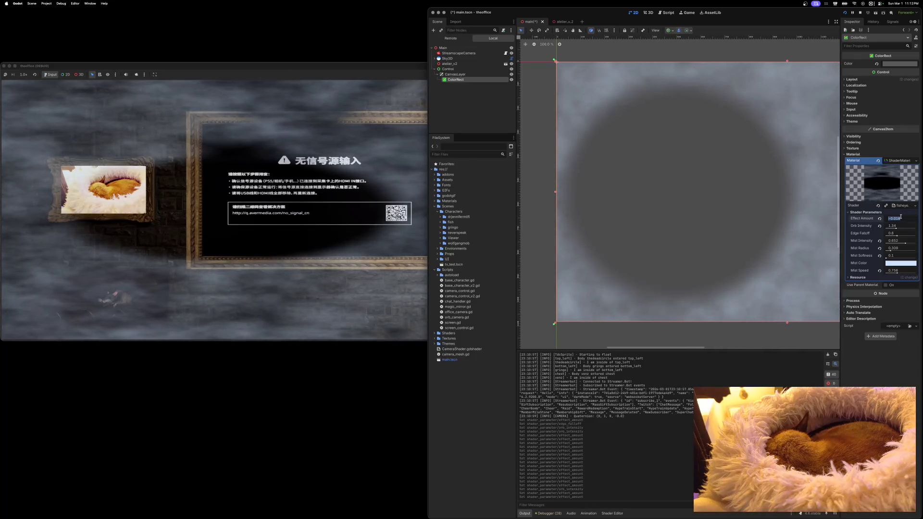
type("0")
key("Return")
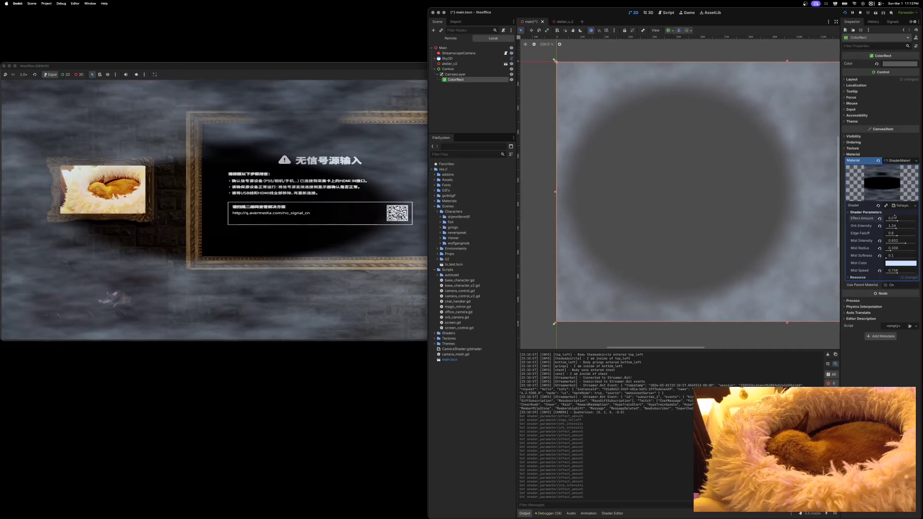
left_click_drag(896, 228, 897, 221)
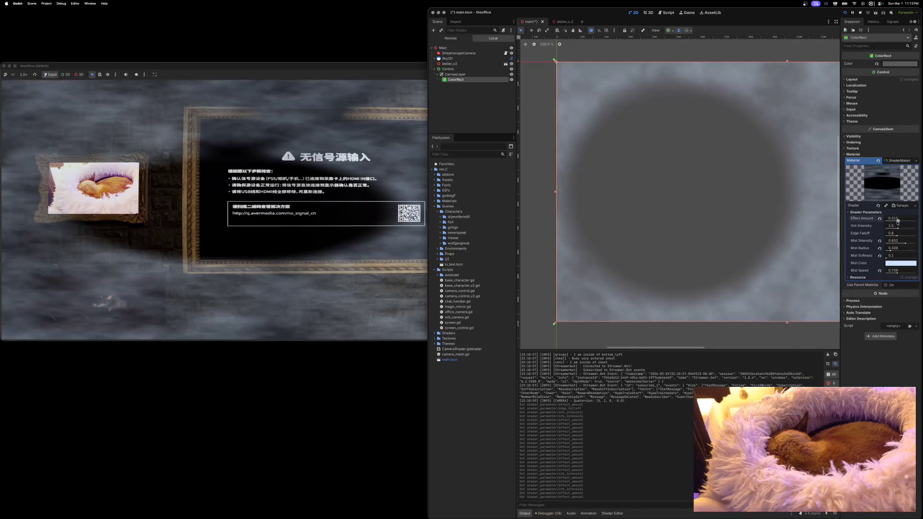
mouse_move(898, 228)
left_mouse_down()
mouse_move(912, 228)
mouse_move(885, 227)
mouse_move(898, 220)
mouse_move(894, 229)
mouse_move(906, 230)
mouse_move(886, 229)
left_mouse_up()
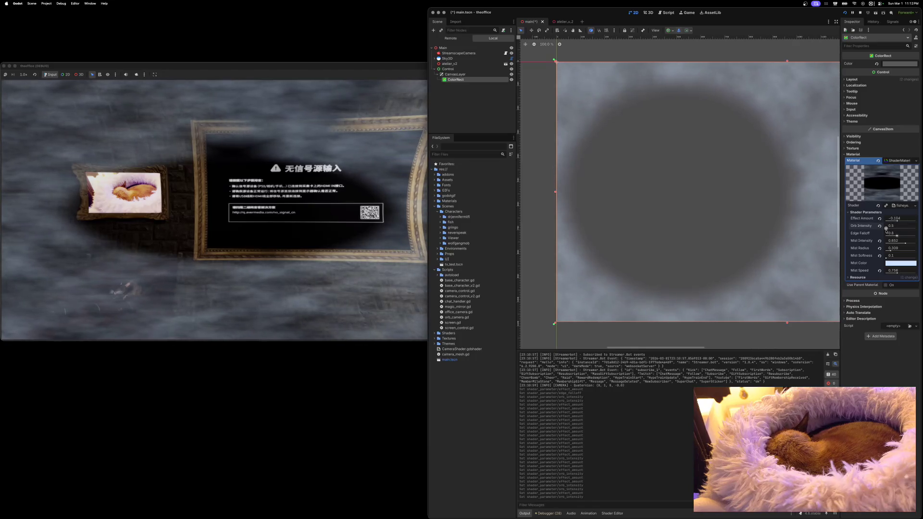
Step: Settle Effect Amount near 0.416, raise Mist Softness, and reset Mist Speed to 0.5
left_click(898, 221)
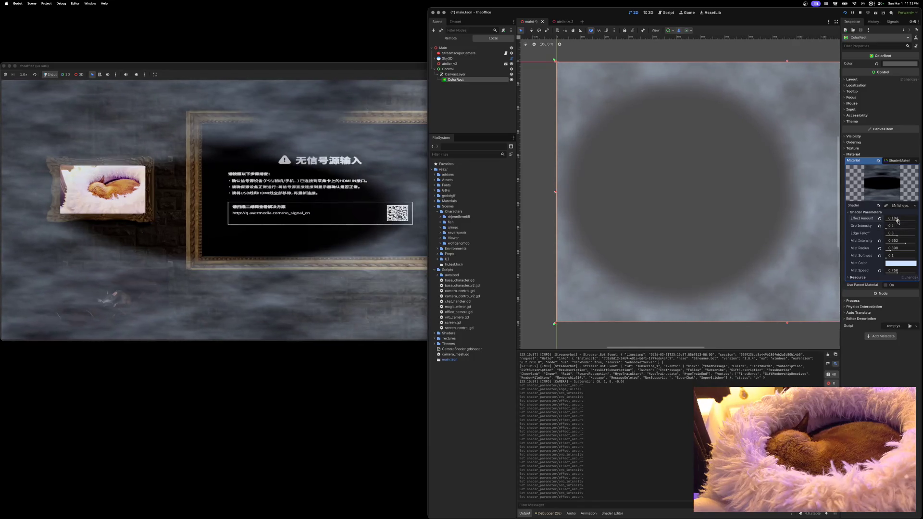
left_click_drag(897, 221, 893, 230)
left_click(880, 226)
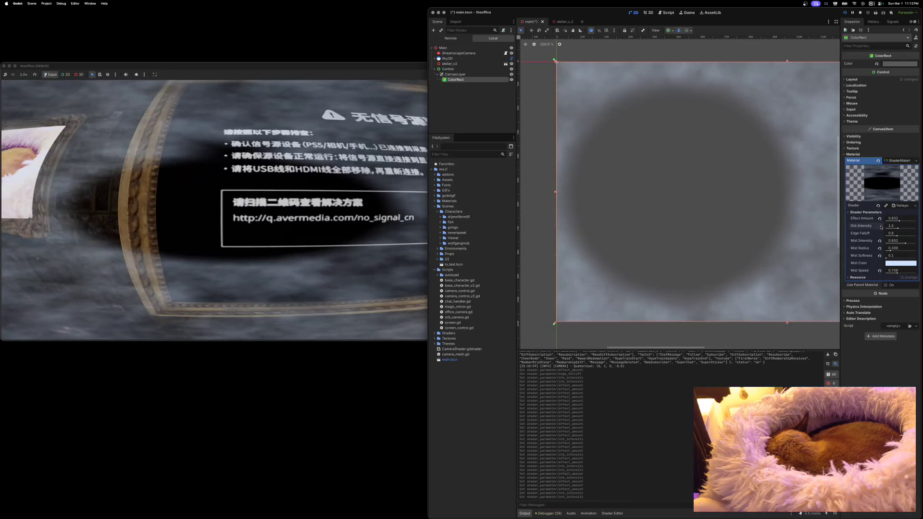
mouse_move(900, 222)
left_mouse_down()
mouse_move(912, 235)
mouse_move(894, 236)
mouse_move(897, 250)
mouse_move(908, 250)
left_mouse_up()
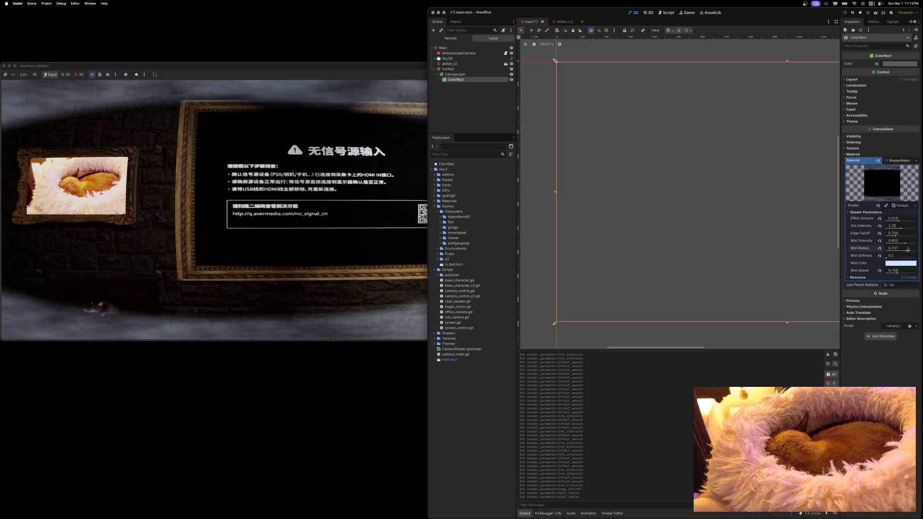
left_click_drag(890, 258, 904, 251)
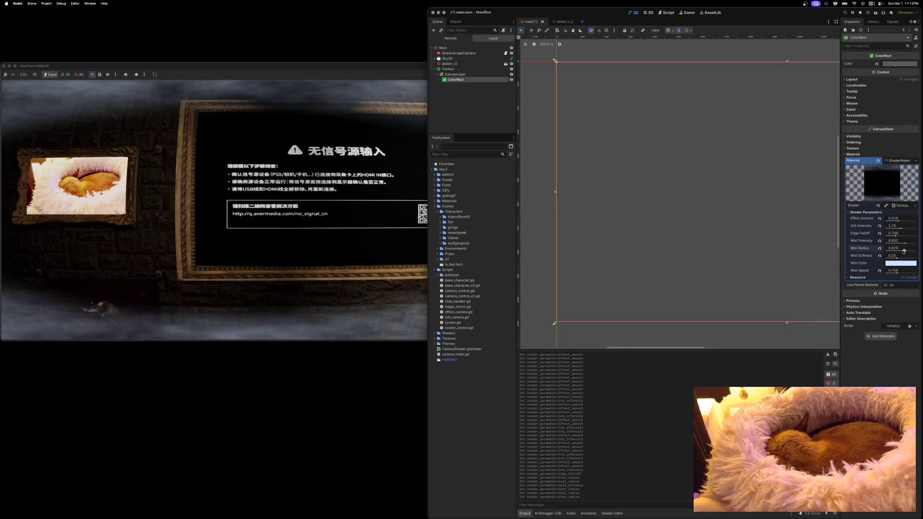
left_click(880, 271)
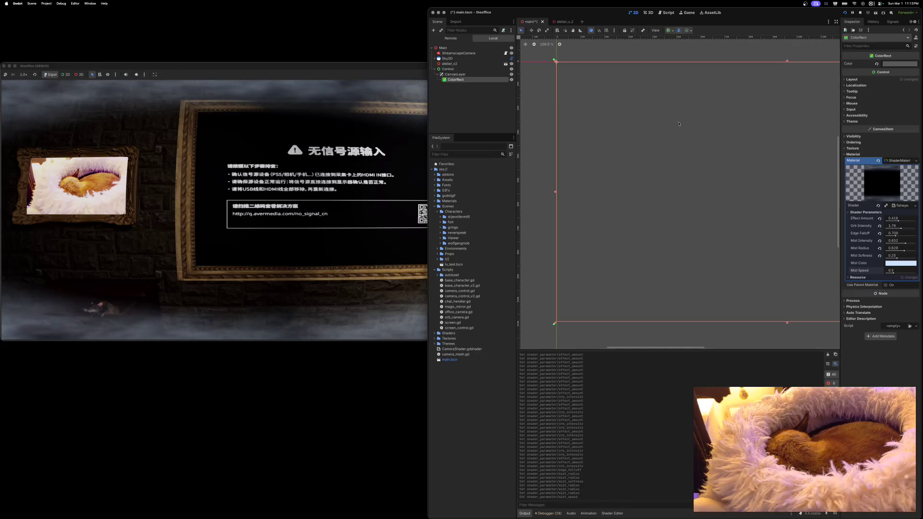
left_click_drag(402, 67, 617, 71)
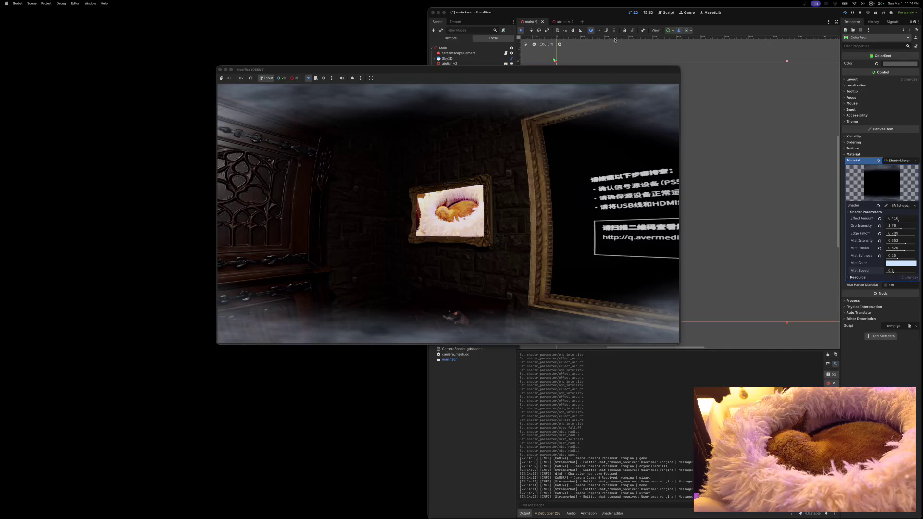
Step: Close the game, reselect StreamscapeCamera, and turn off Preview to view the room
left_click(220, 70)
left_click_drag(427, 83, 115, 66)
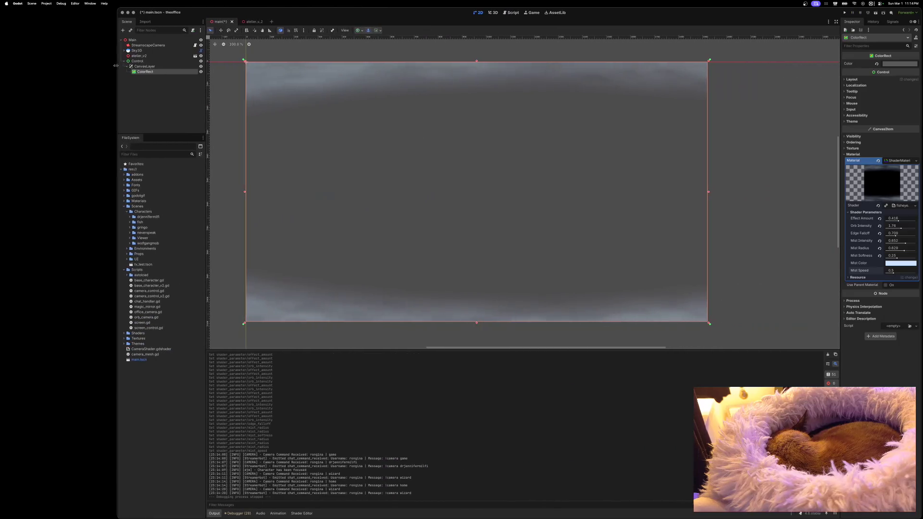
left_click(126, 61)
left_click(125, 61)
left_click(147, 46)
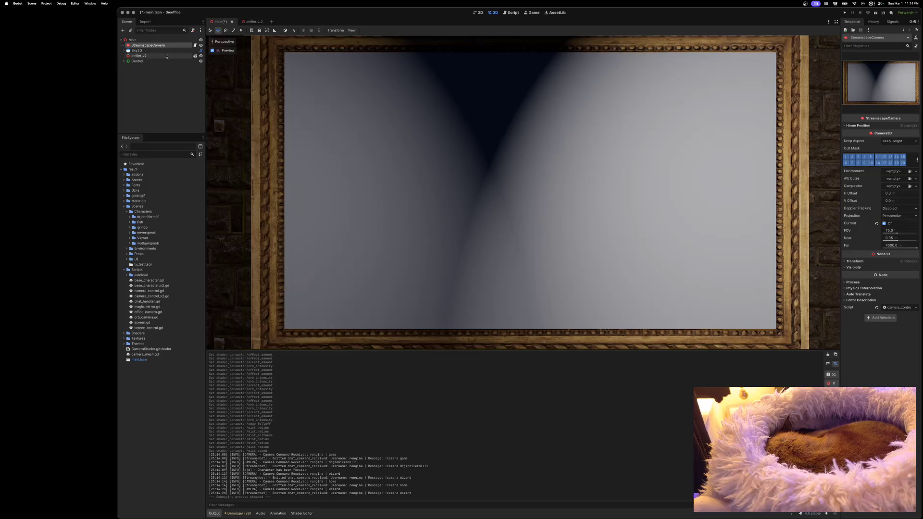
left_click(213, 50)
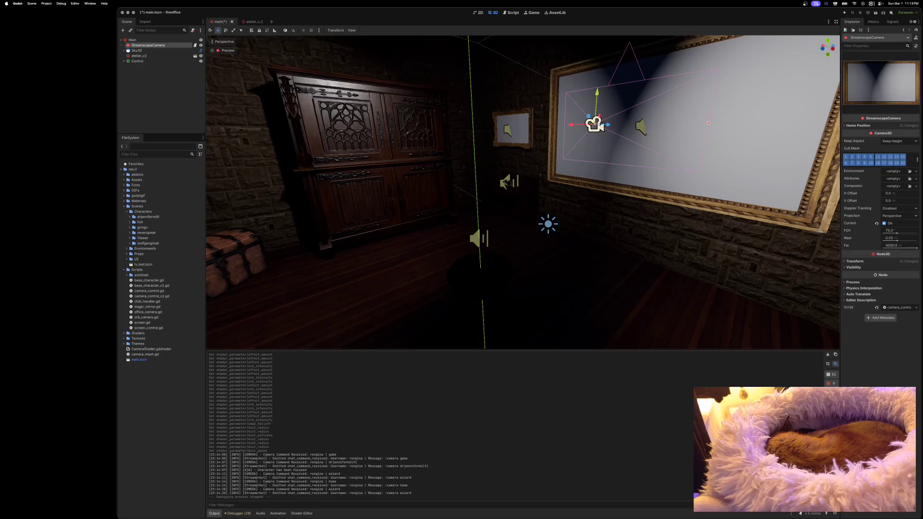
key("a")
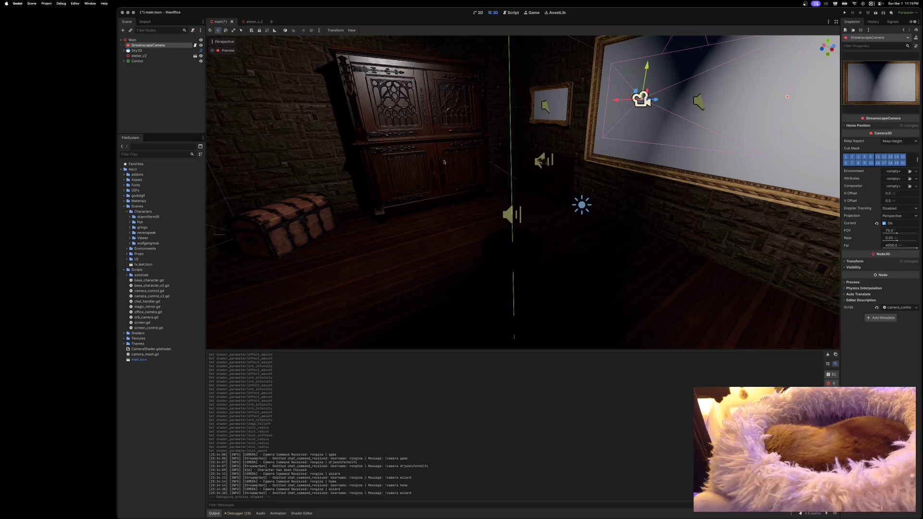
left_click(900, 141)
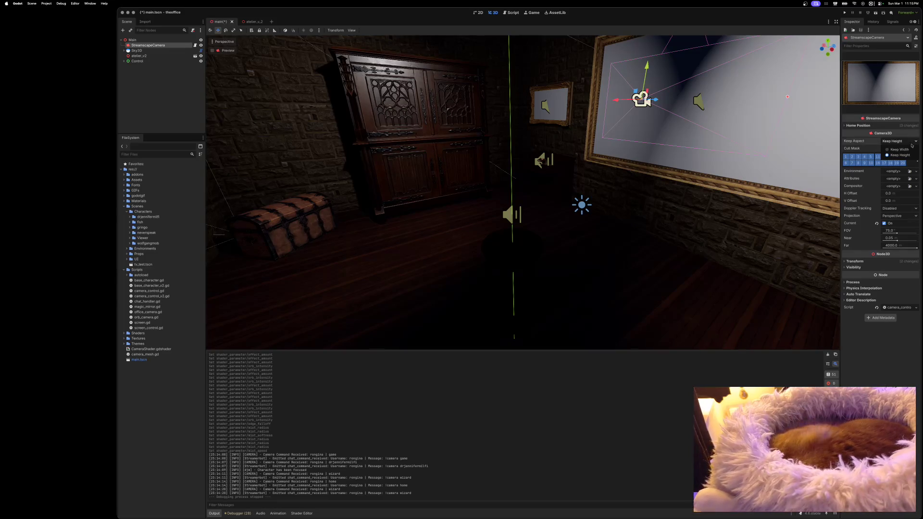
Step: Switch Keep Aspect to Keep Width, nudge the camera along Z, and run the game
left_click(899, 149)
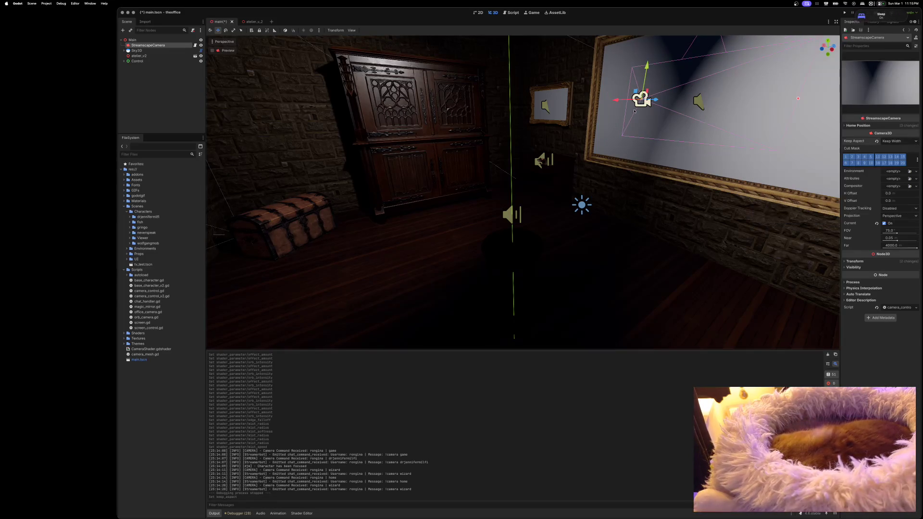
left_click_drag(656, 99, 644, 101)
left_click_drag(635, 102, 592, 101)
left_click(845, 12)
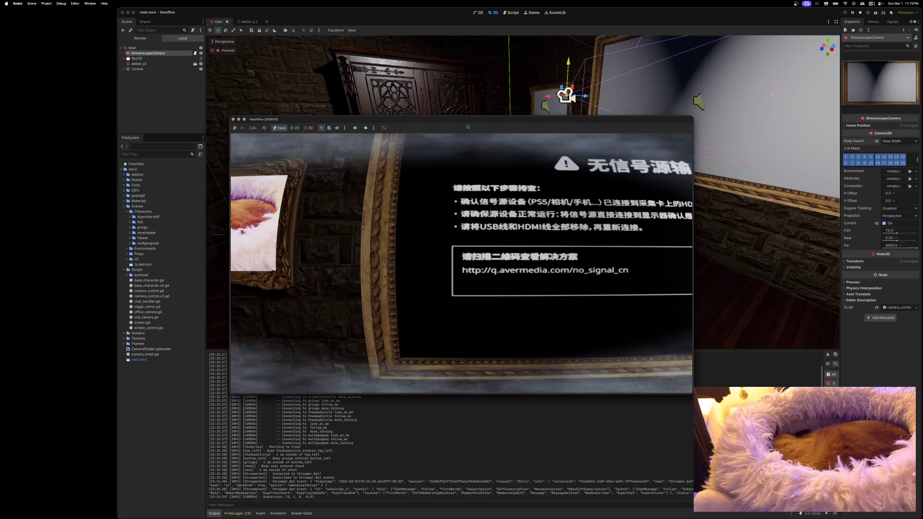
Step: Stop the game, restore Keep Aspect to Keep Height, and save main.tscn
left_click(233, 120)
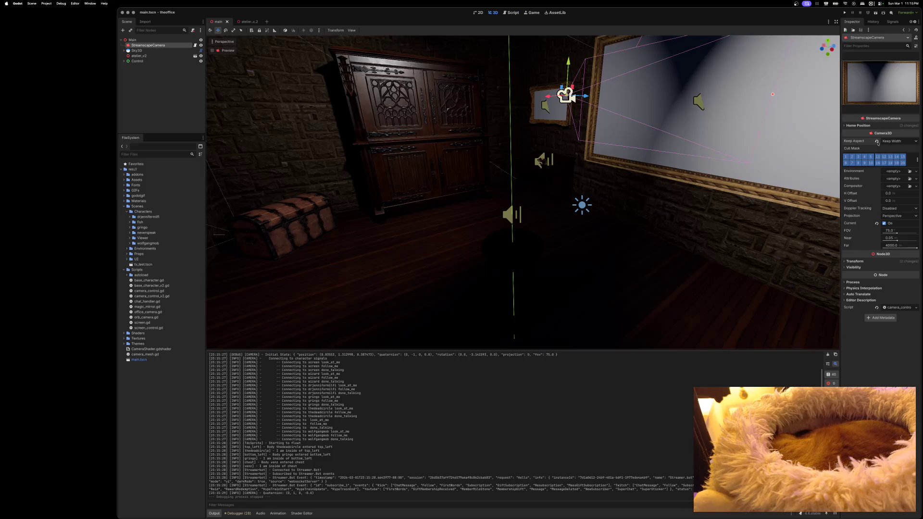
left_click(878, 142)
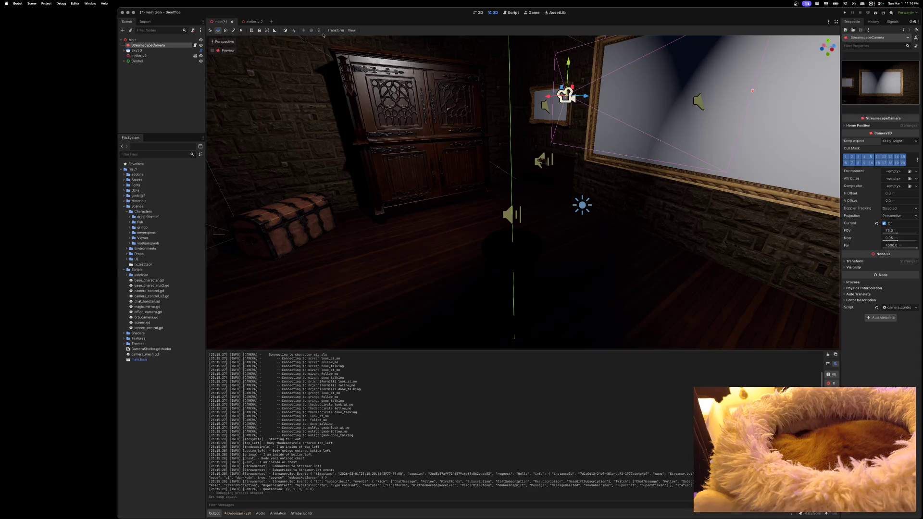
key("super+s")
Step: In camera_control_v2.gd, change _focus_camera's zoom_fov default on line 78 from -1.0 to -25.0
left_click(512, 12)
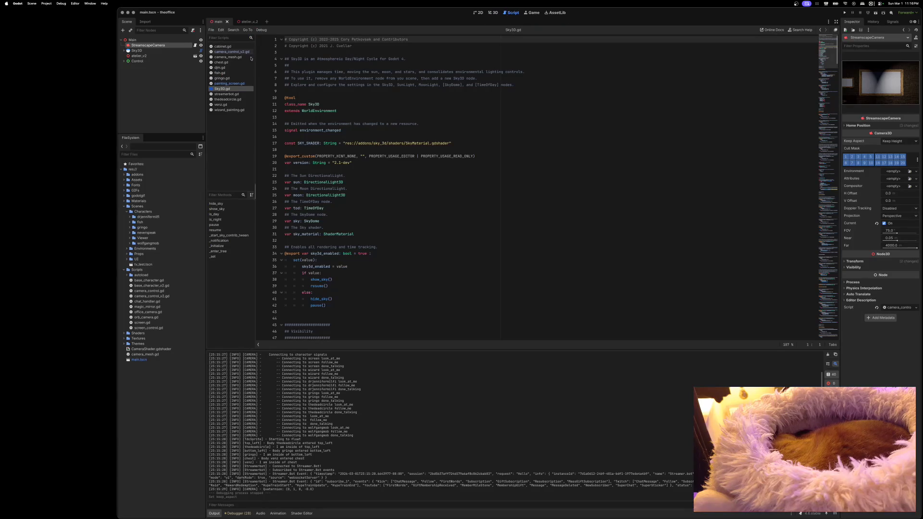
left_click(232, 51)
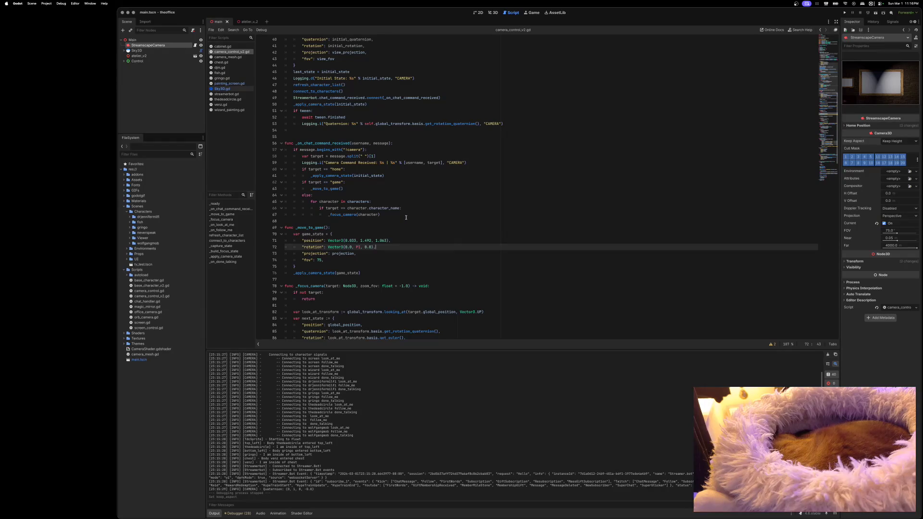
scroll(406, 217, "down", 1)
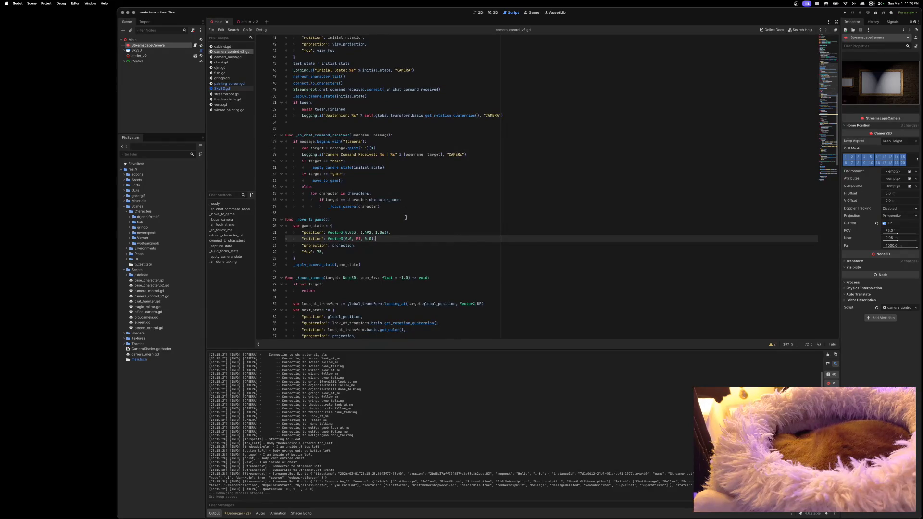
scroll(406, 218, "down", 5)
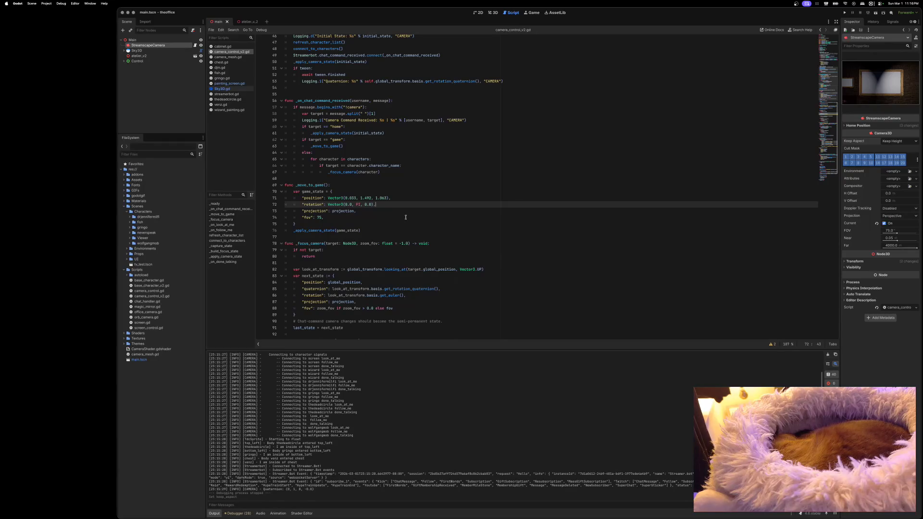
scroll(405, 217, "down", 1)
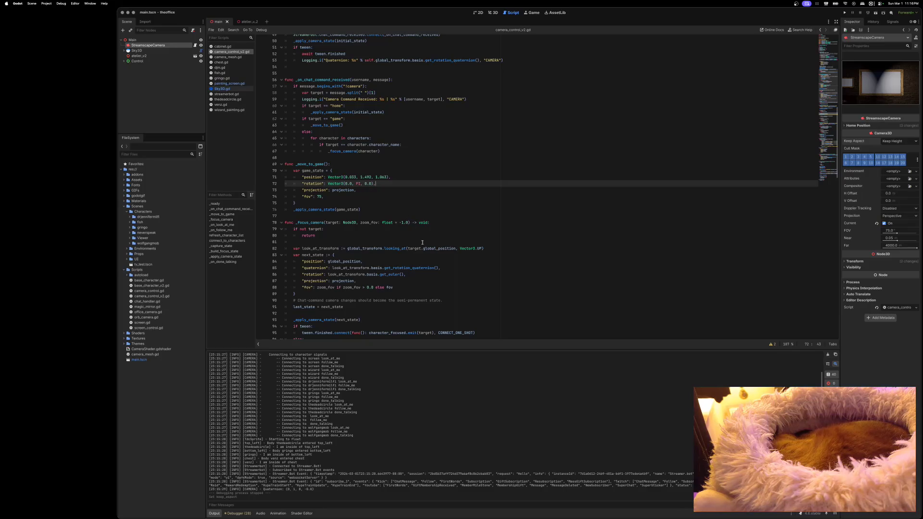
scroll(422, 243, "down", 2)
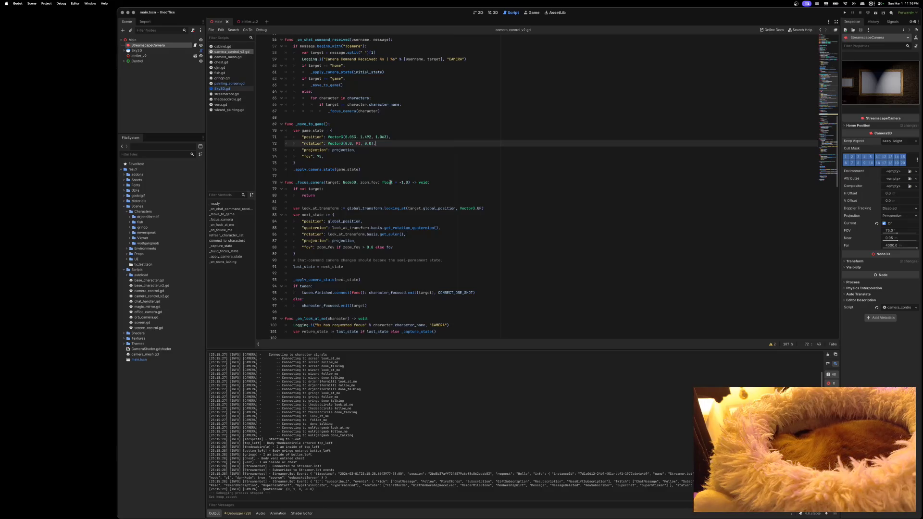
mouse_move(390, 183)
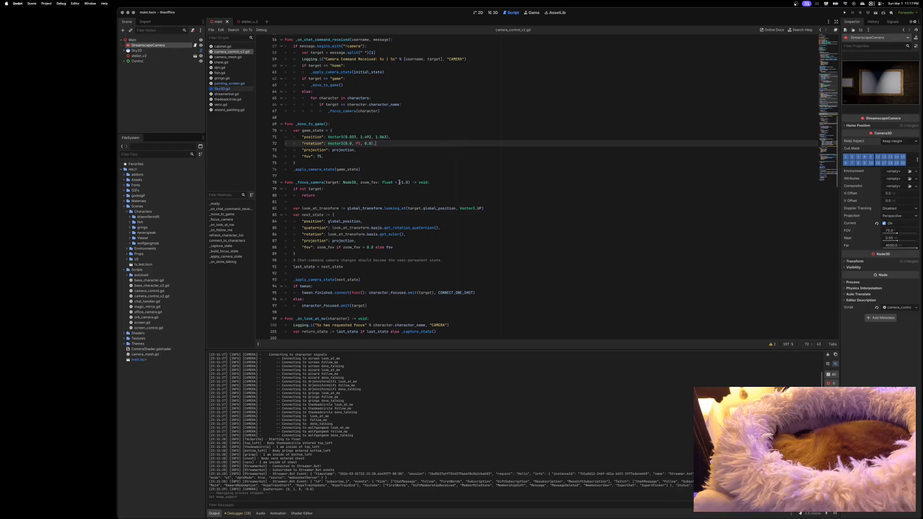
type("-")
left_click(404, 183)
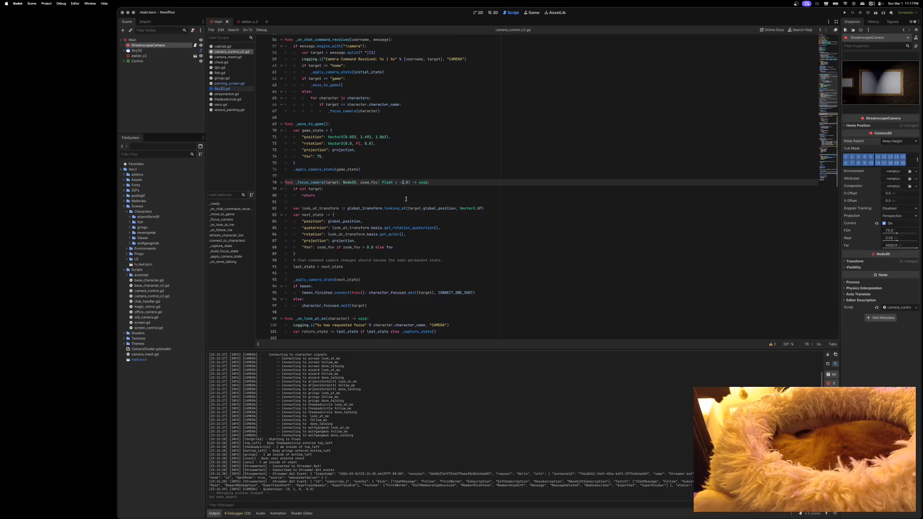
key("BackSpace")
type("25")
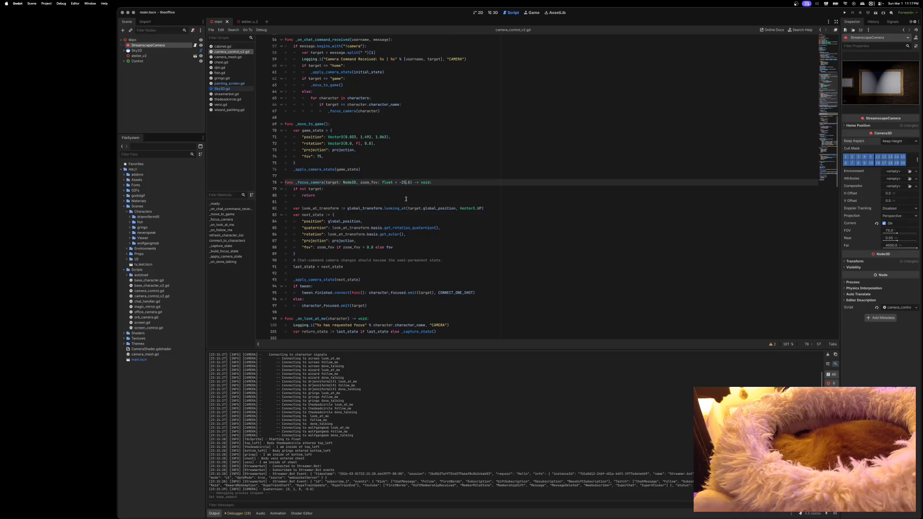
Step: Run the game to test the camera focus, then show the debugger's GDScript warnings list
left_click(845, 13)
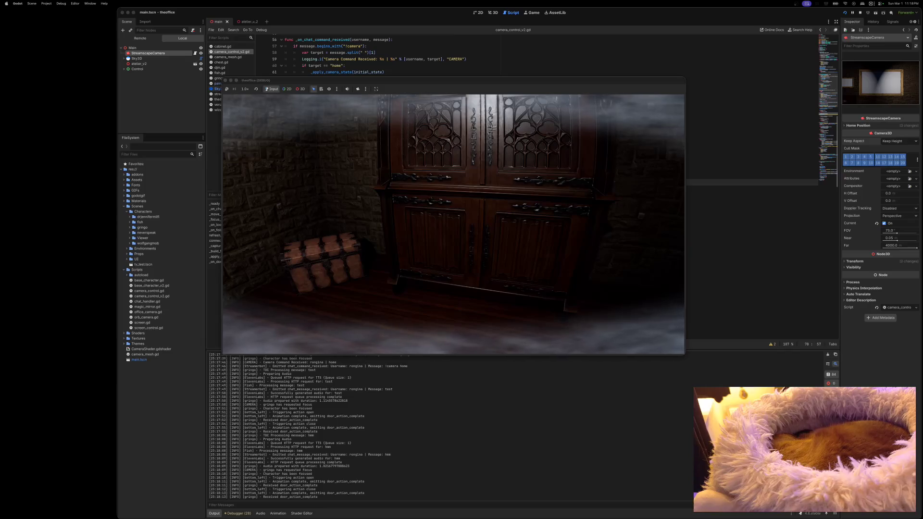
left_click(239, 514)
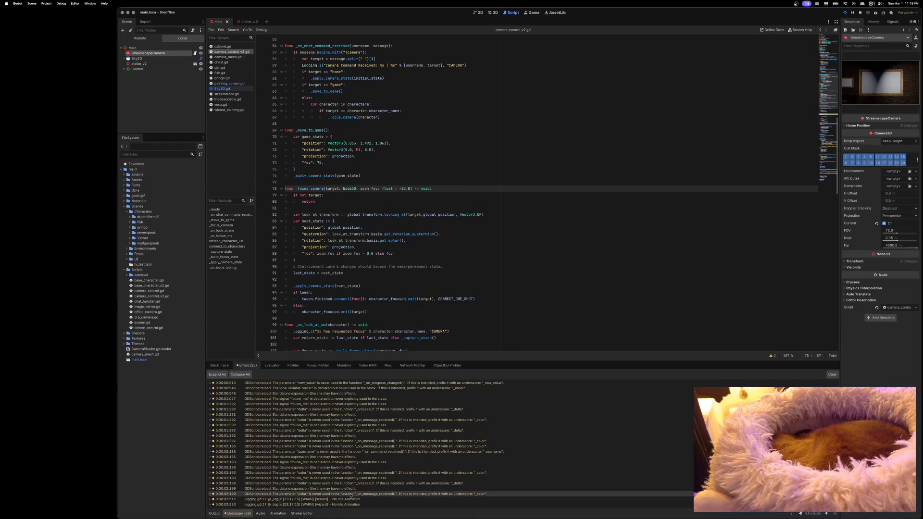
Step: Jump to the gringo.gd warning, add () after door_action_complete emit, save, and rerun the game
mouse_move(347, 496)
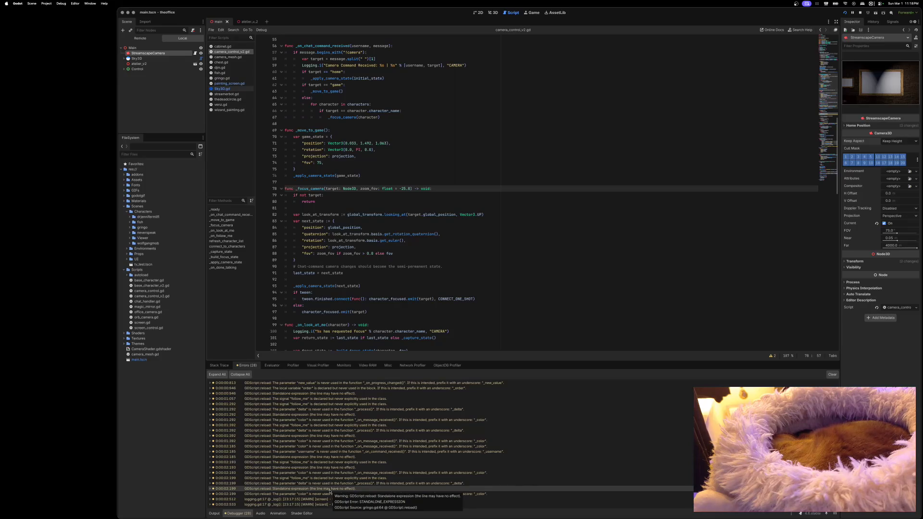
double_click(330, 489)
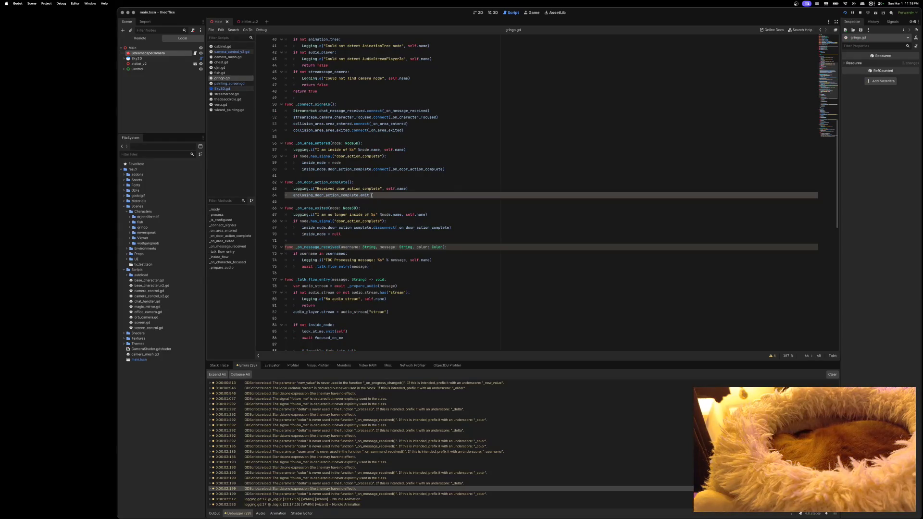
type("()")
key("ctrl+s")
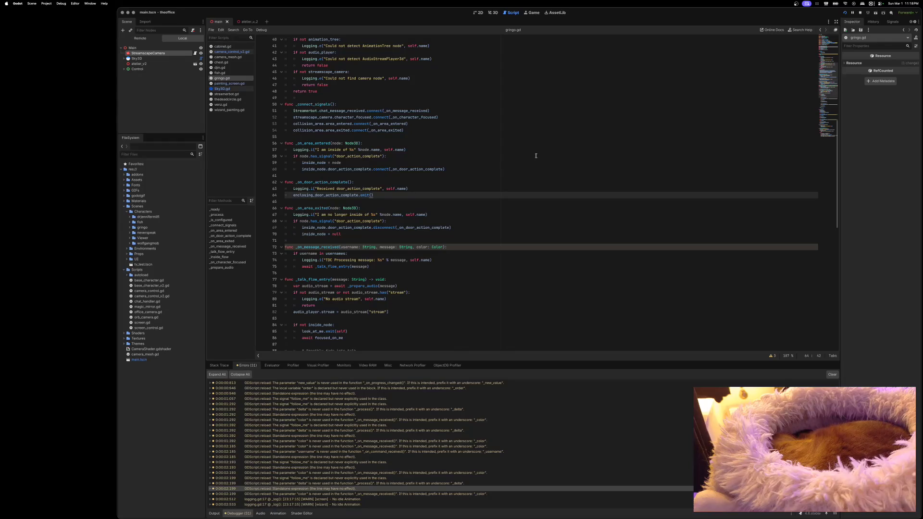
left_click(845, 12)
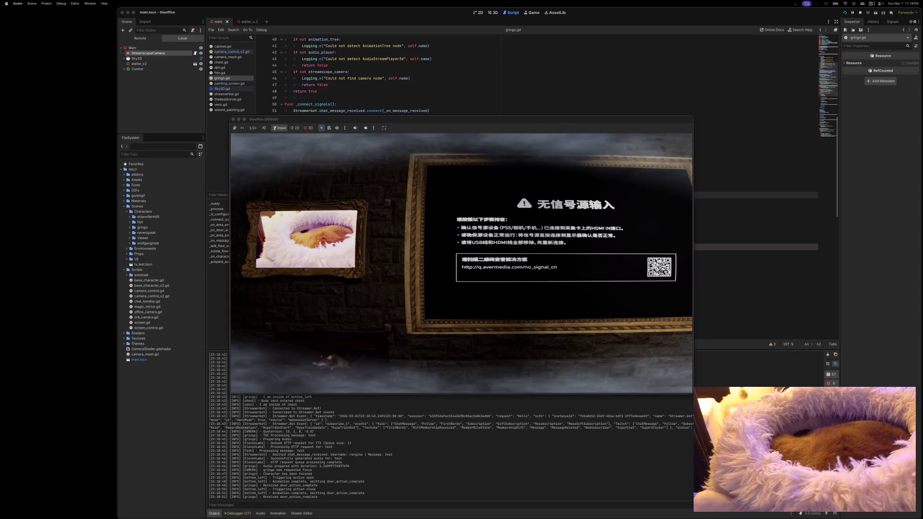
Step: Stop the game and add () after the door_action_complete emit on line 64 of venz.gd
left_click(233, 120)
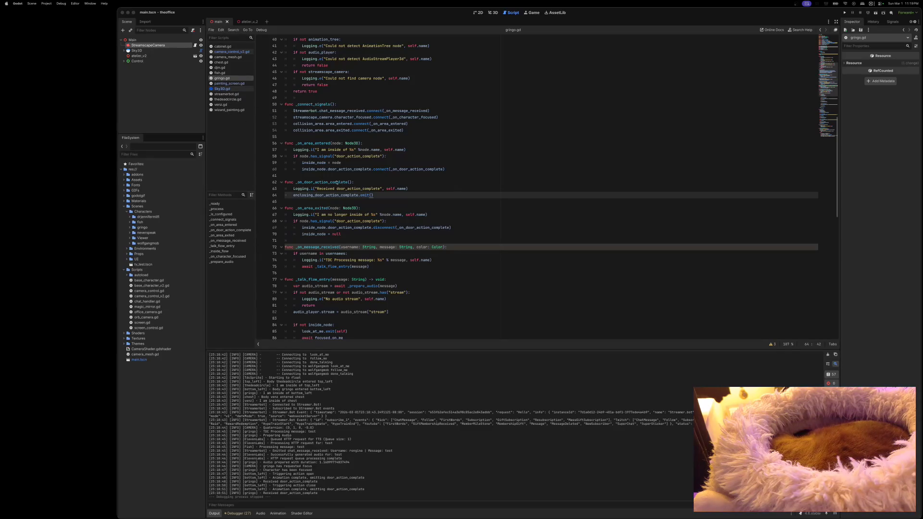
left_click_drag(371, 195, 271, 184)
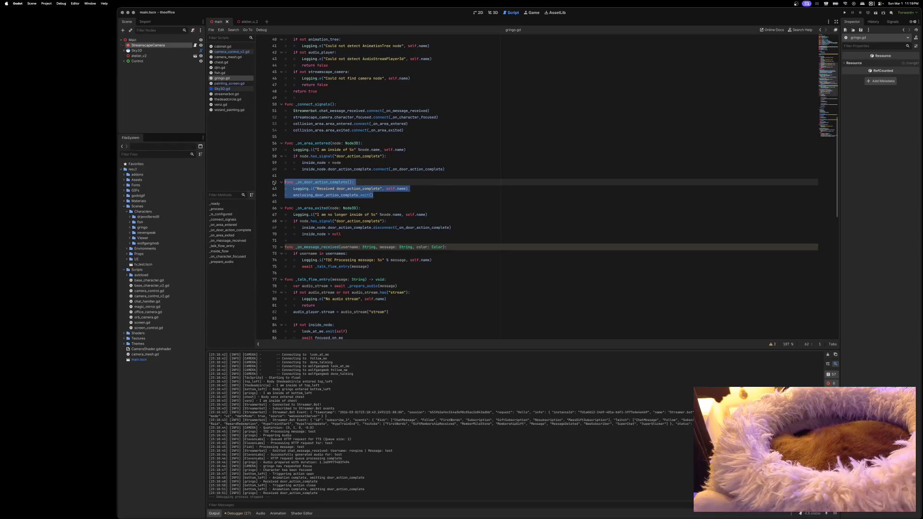
left_click(221, 105)
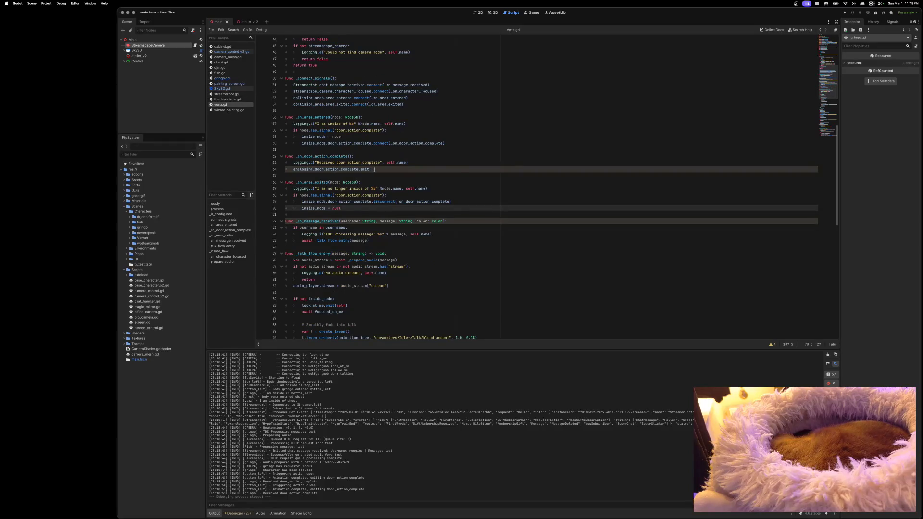
left_click(374, 169)
type("()")
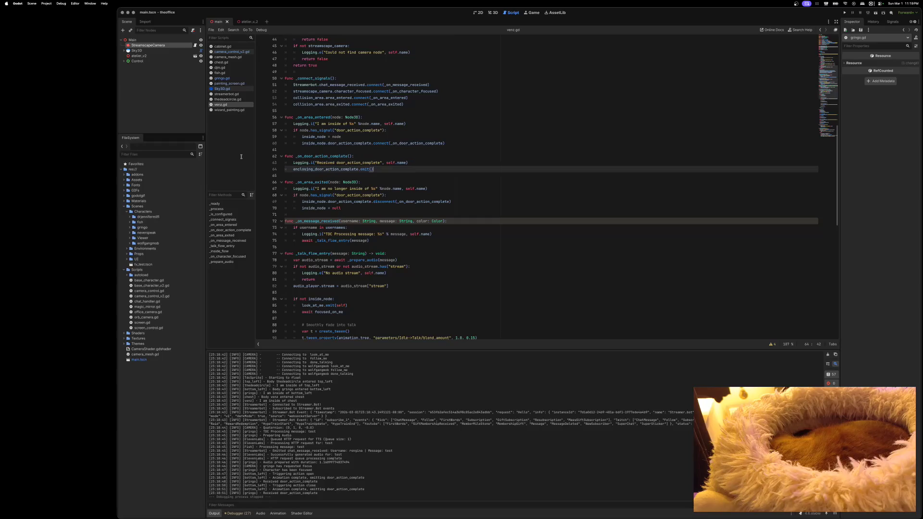
Step: Add the missing () to the door_action_complete emit call in thedeadcircle.gd
left_click(228, 99)
left_click_drag(369, 223, 234, 205)
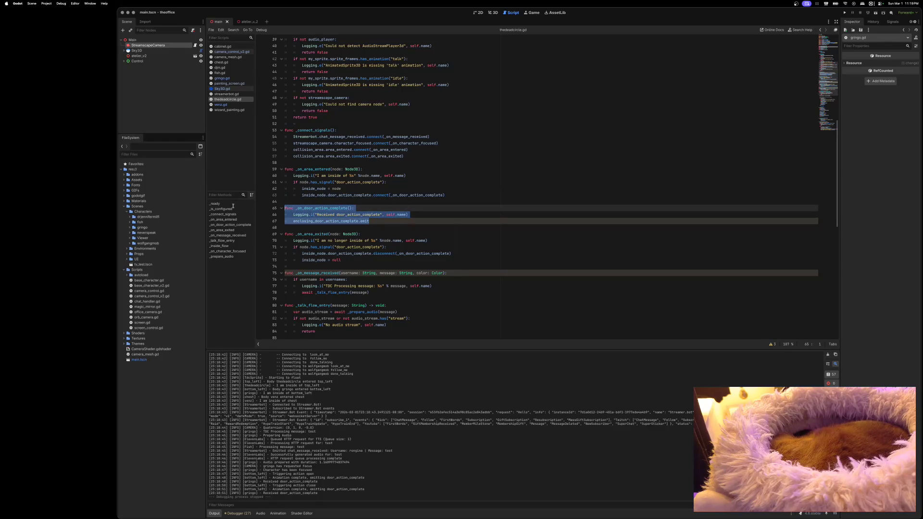
key("Right")
type("()")
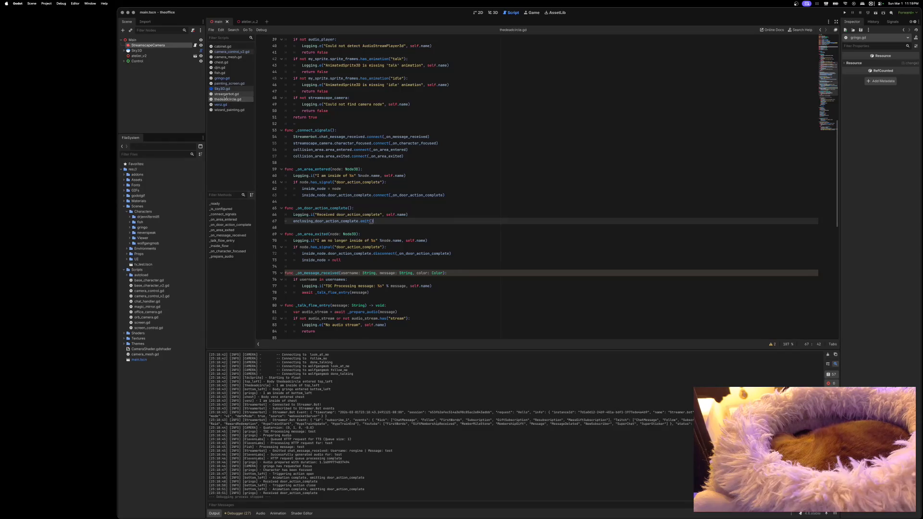
right_click(225, 95)
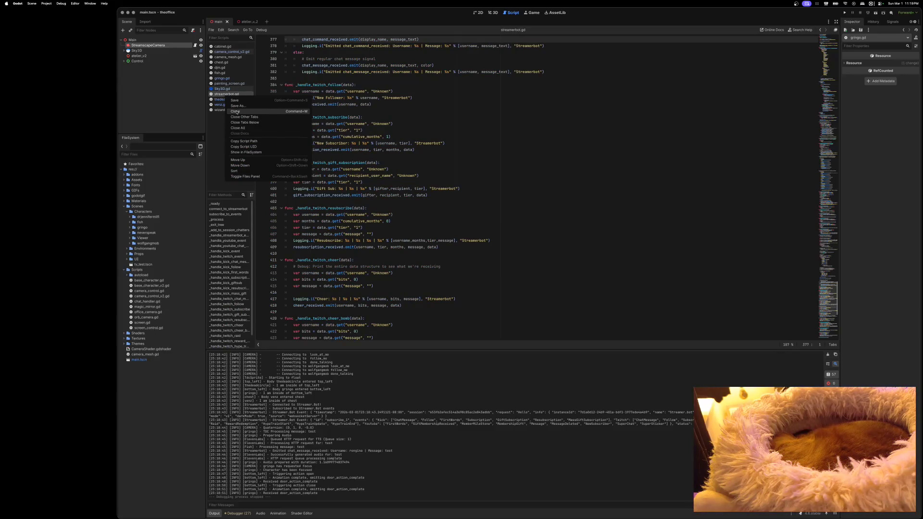
Step: Close streamerbot.gd, Sky3D.gd and painting_screen.gd from the script list, then open djm.gd
left_click(233, 112)
right_click(224, 89)
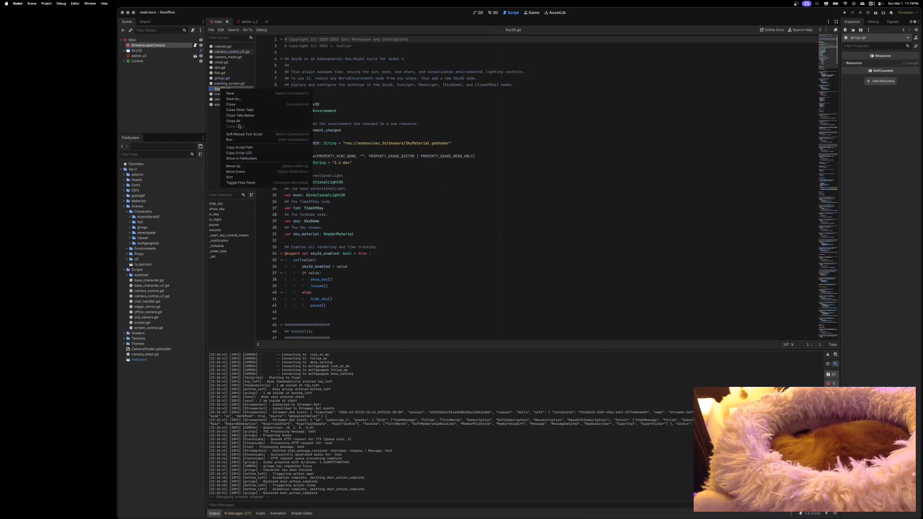
left_click(234, 105)
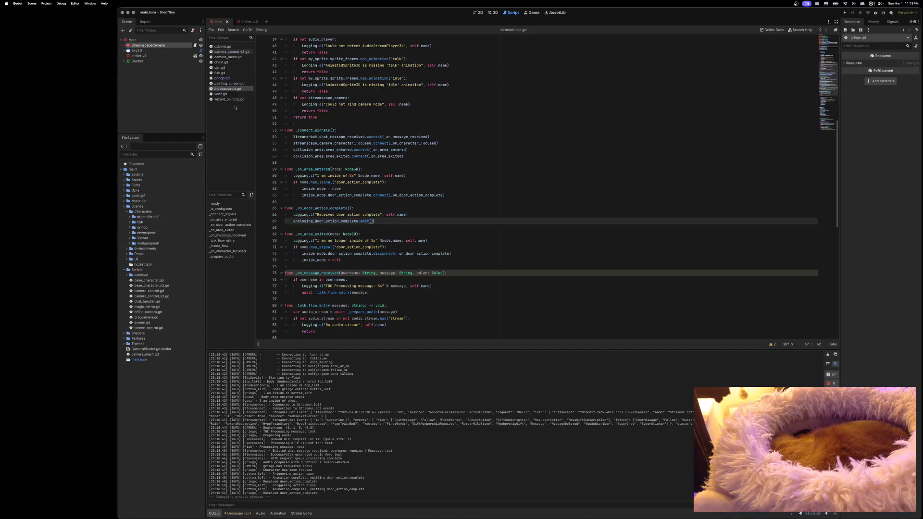
right_click(223, 84)
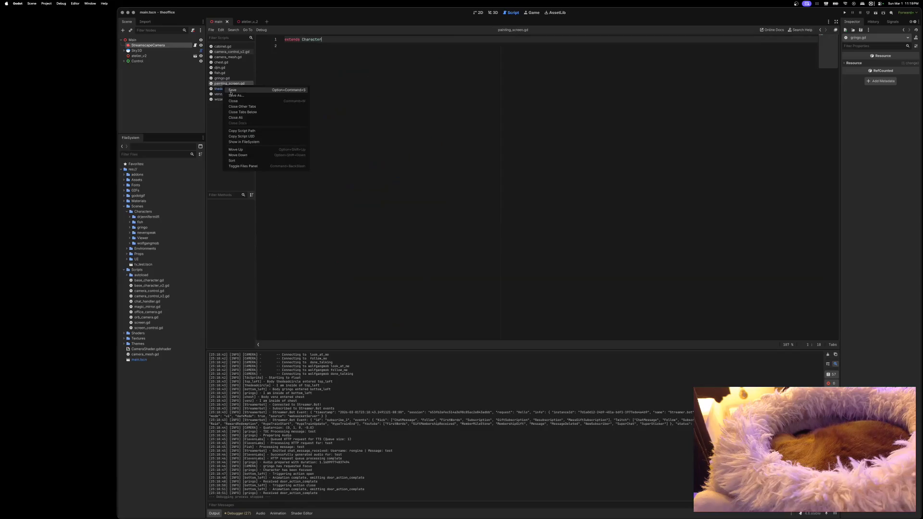
left_click(235, 101)
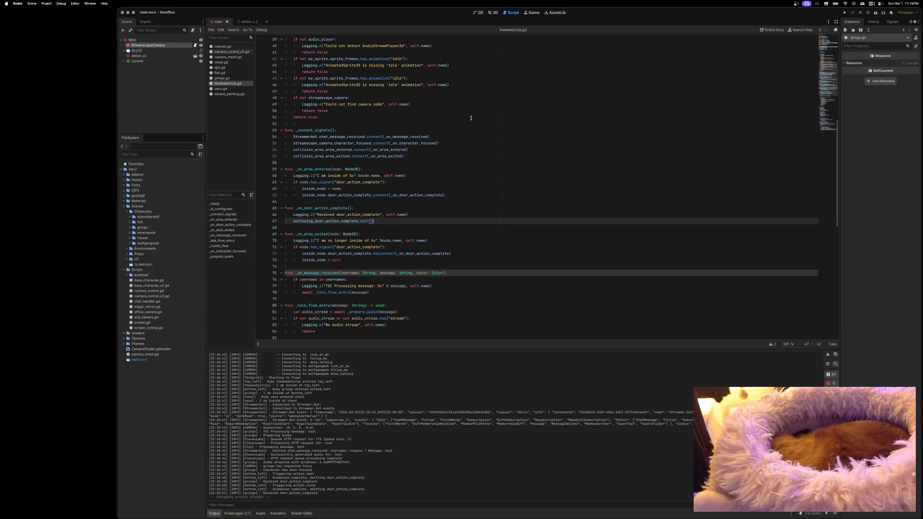
left_click(219, 67)
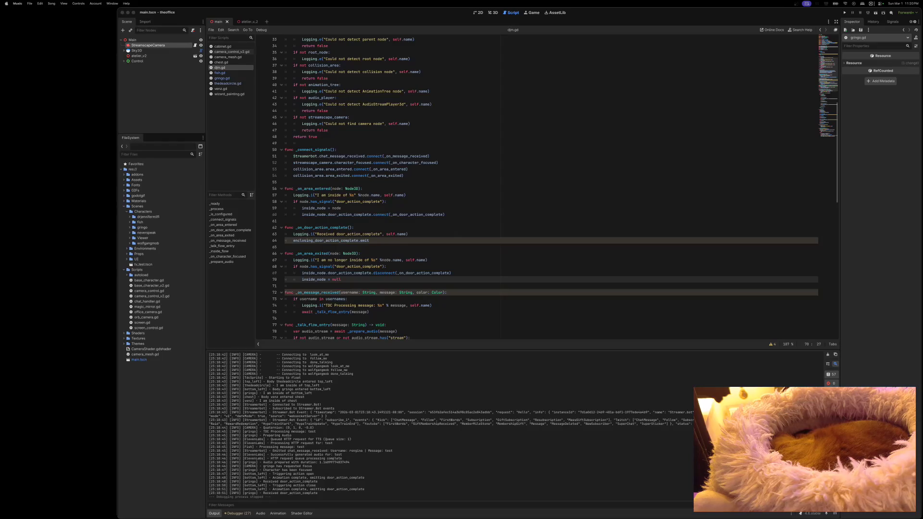
Step: In djm.gd, make line 64's exiting_door_action_complete call read emit() with parentheses
left_click(583, 13)
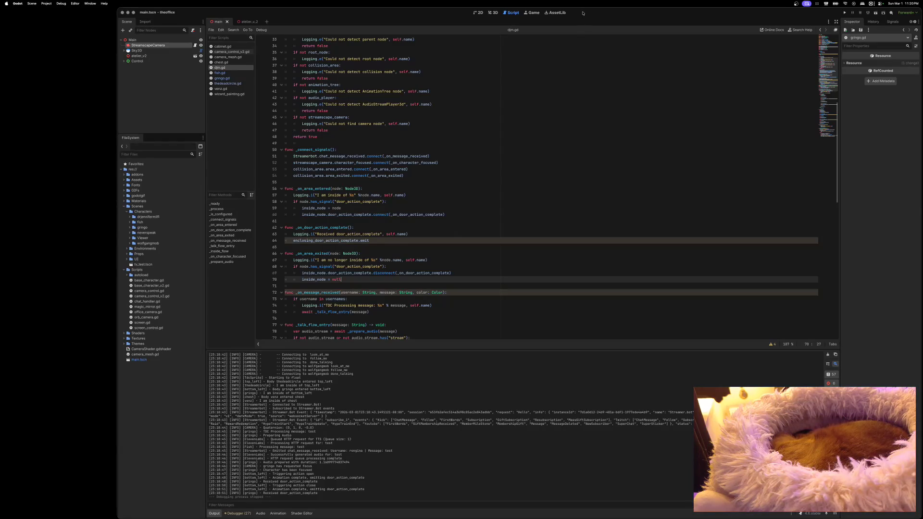
left_click(373, 241)
left_click_drag(378, 242, 265, 227)
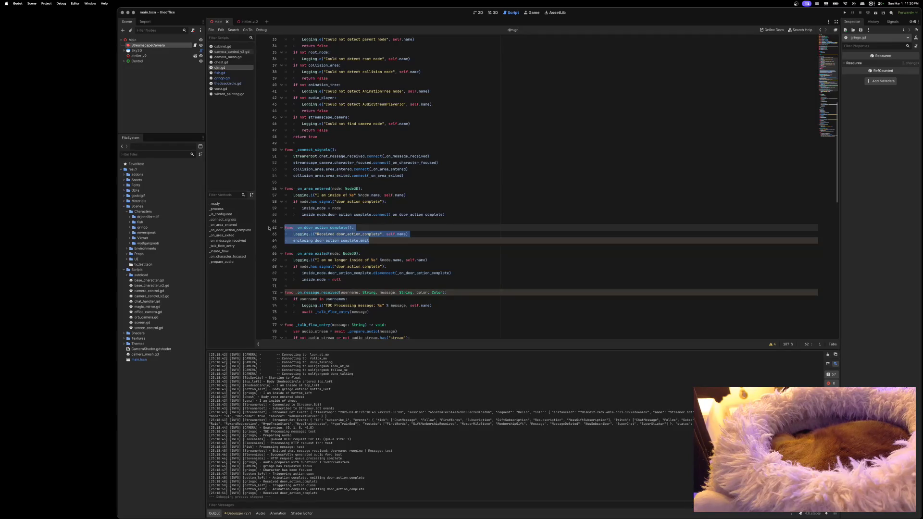
key("super+z")
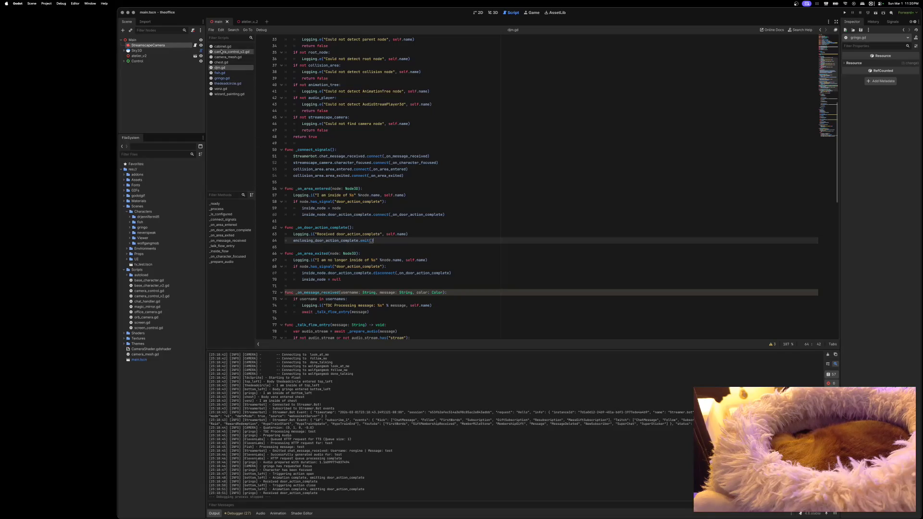
Step: Run the game with its window moved up and left to verify the door logs, then quit it
left_click(845, 13)
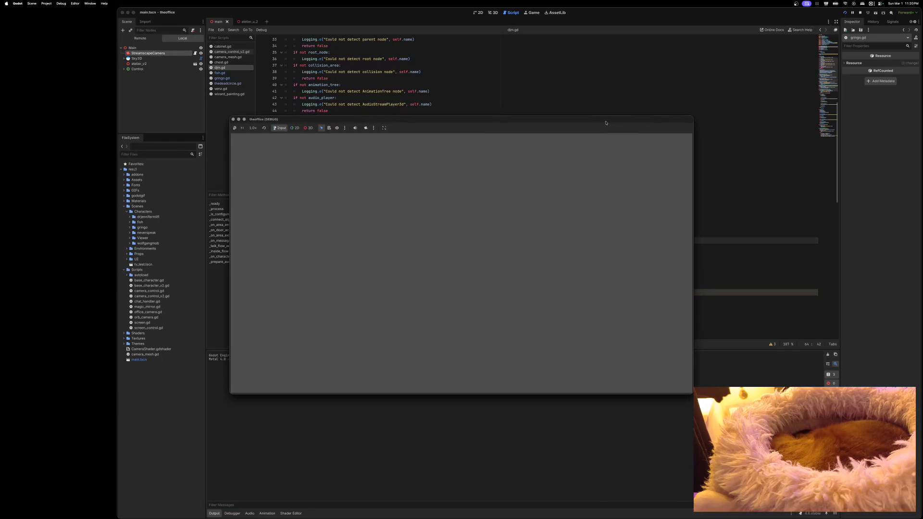
left_click_drag(606, 123, 525, 88)
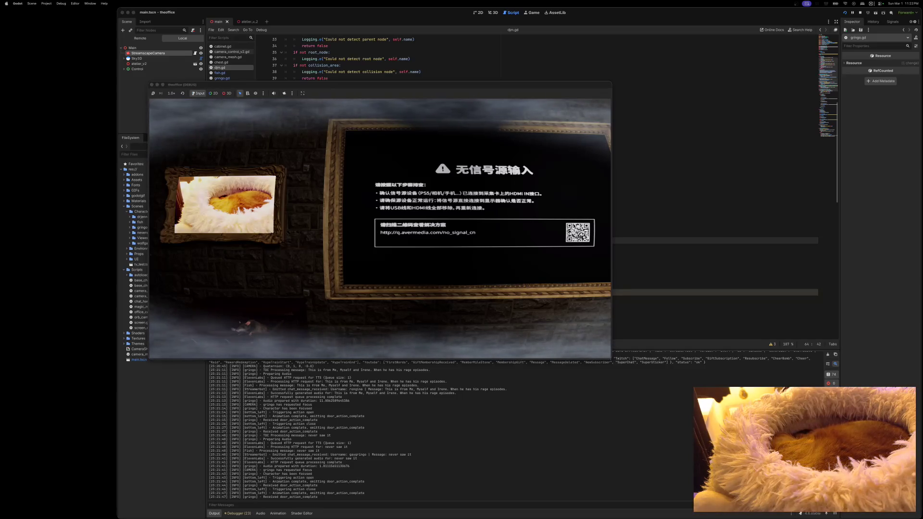
key("super+q")
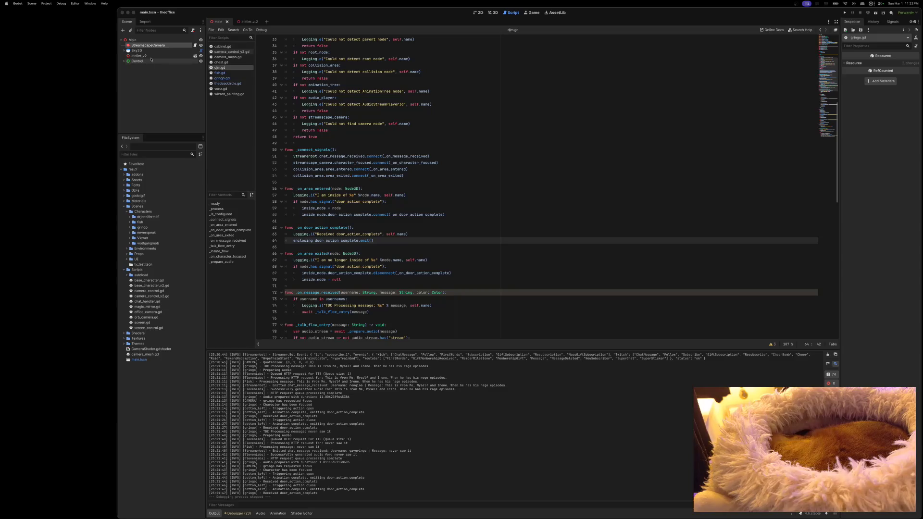
Step: From the atelier_v_2 scene in 3D, open thedeadcircle's tdc_v3 scene and select TdcSprite
left_click(247, 22)
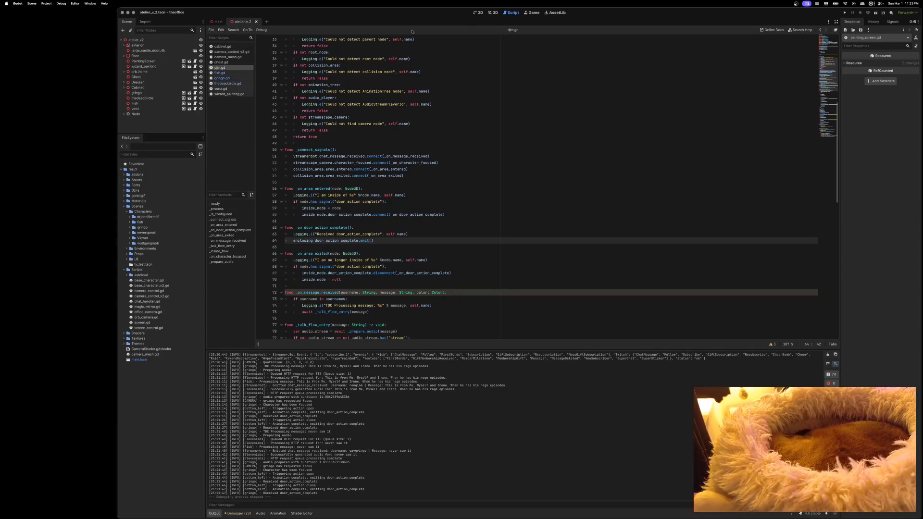
left_click(494, 13)
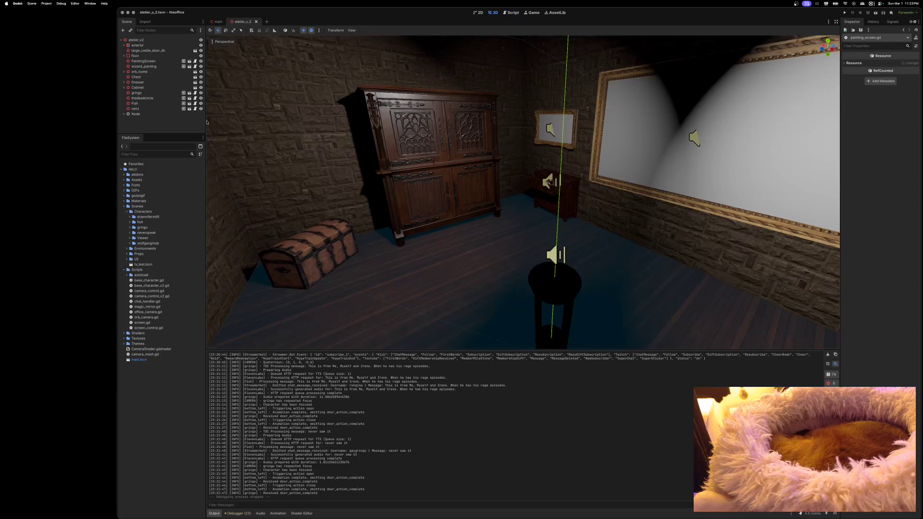
left_click(195, 98)
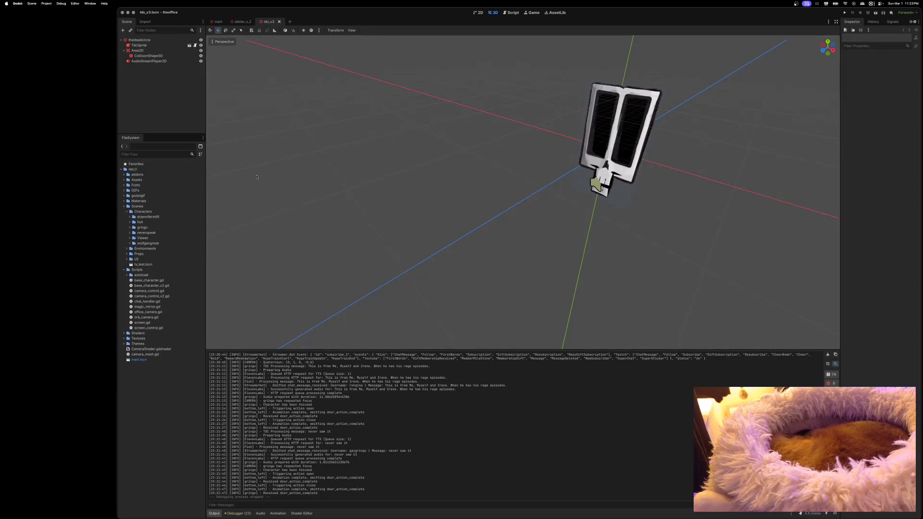
left_click(139, 45)
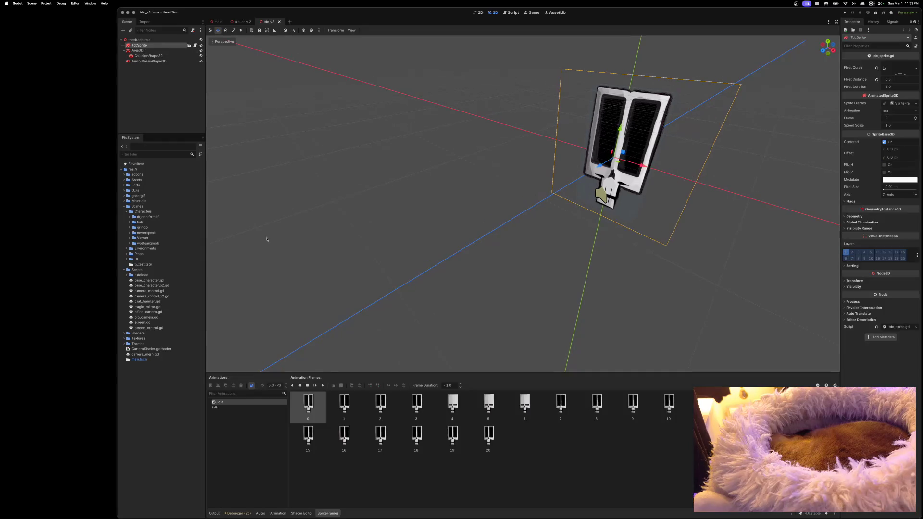
Step: Set talk frame 0's duration to 0.8, select frames 1–4, save, and preview the animation
left_click(250, 408)
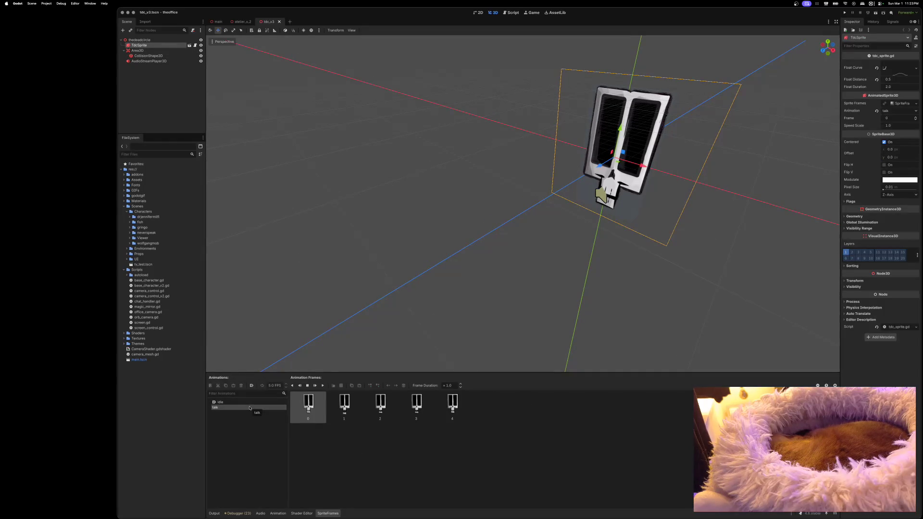
left_click(460, 388)
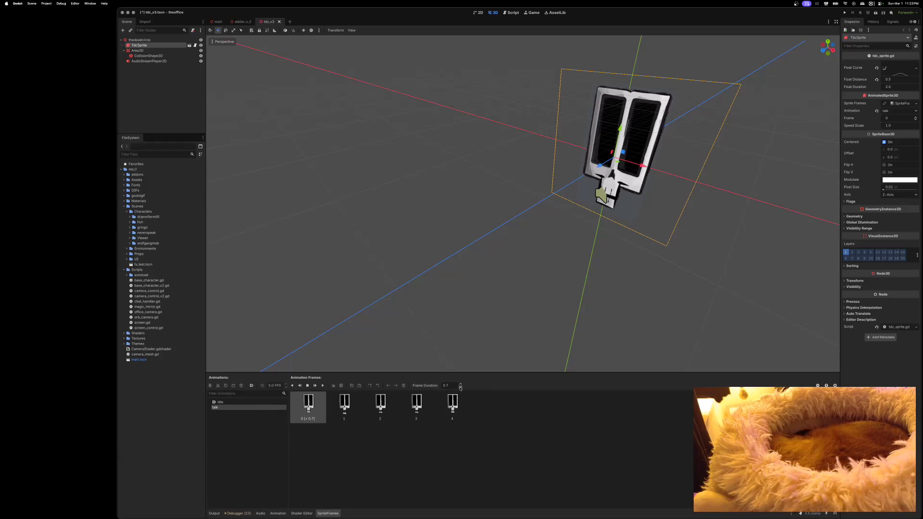
left_click(461, 386)
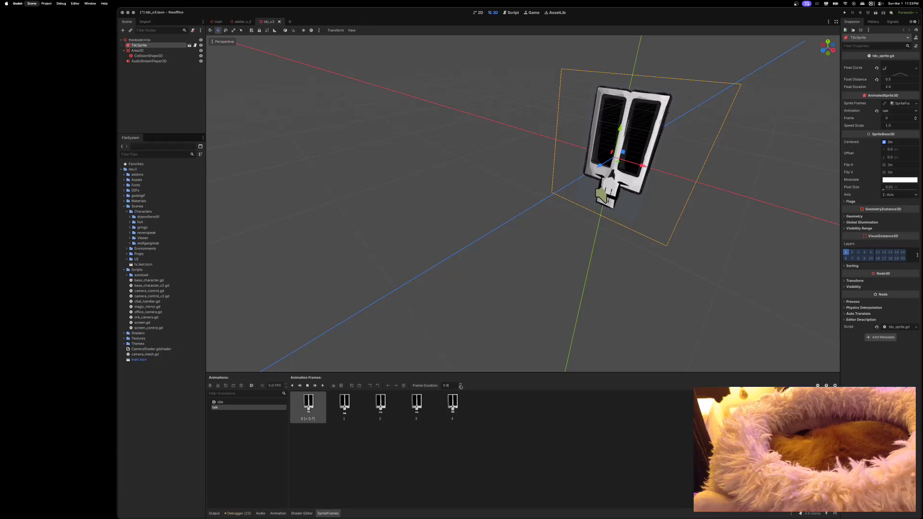
left_click(344, 406)
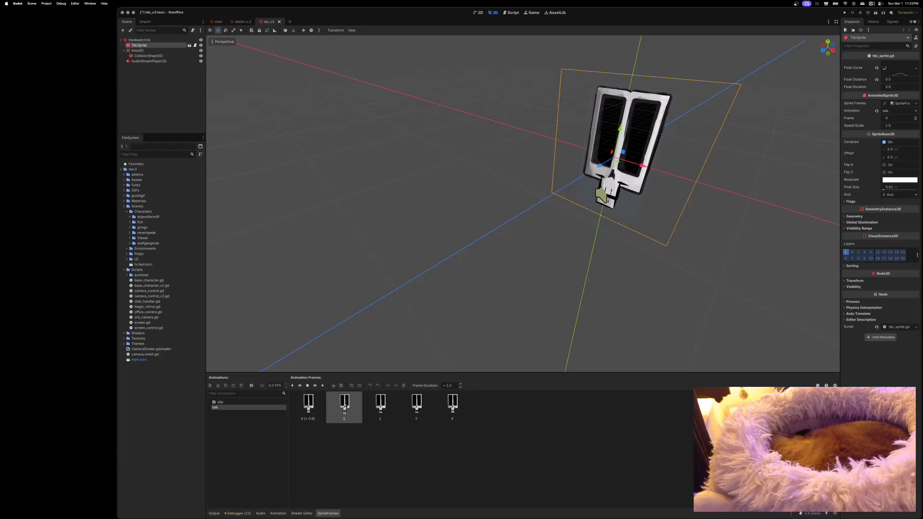
left_click(441, 407, "shift")
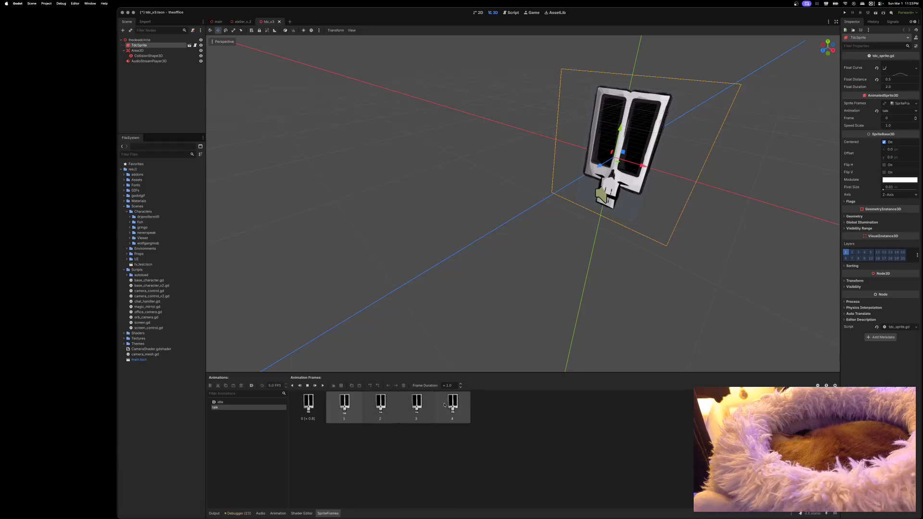
left_click(461, 388)
left_click(461, 387)
key("super+s")
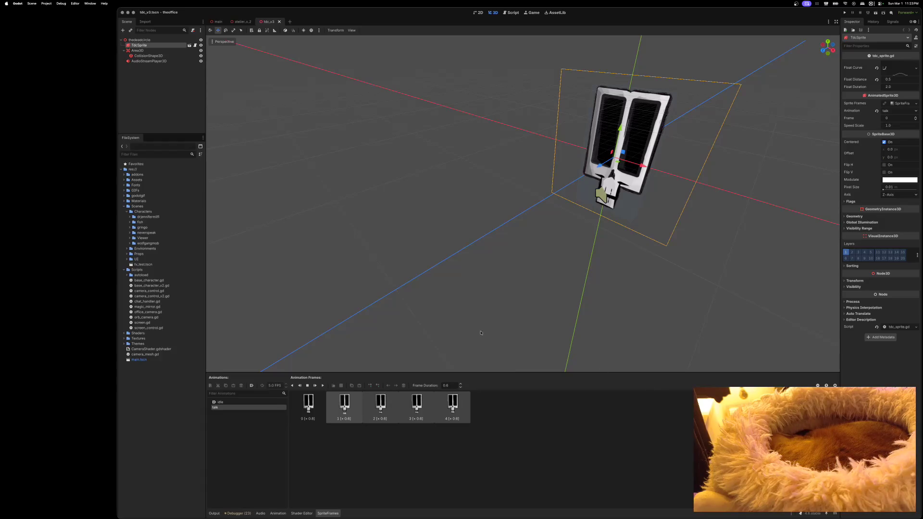
left_click(323, 386)
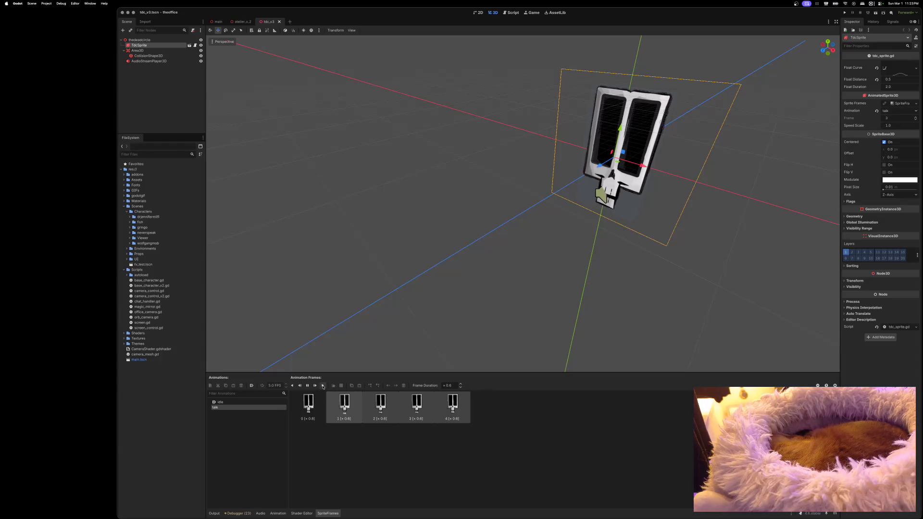
Step: Adjust the selected talk frames' duration, then set frame 2 to 0.4
left_click(460, 388)
left_click(460, 384)
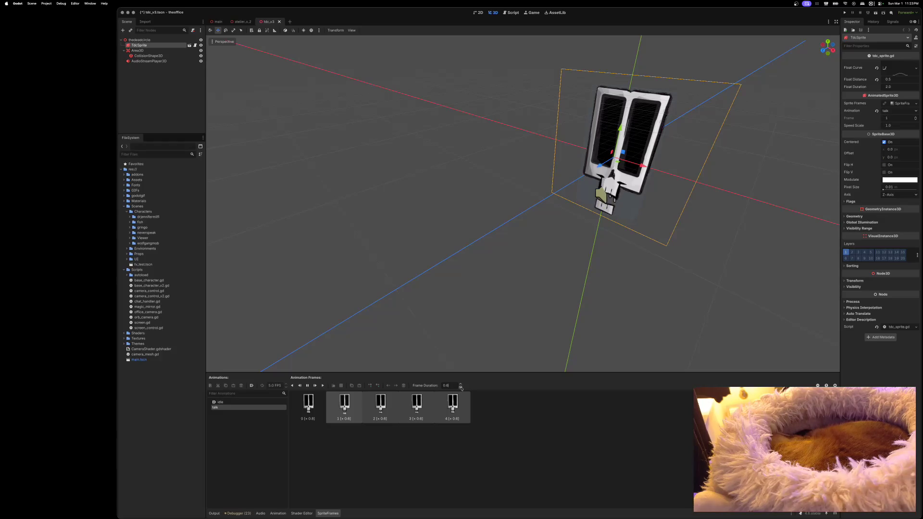
left_click(385, 405)
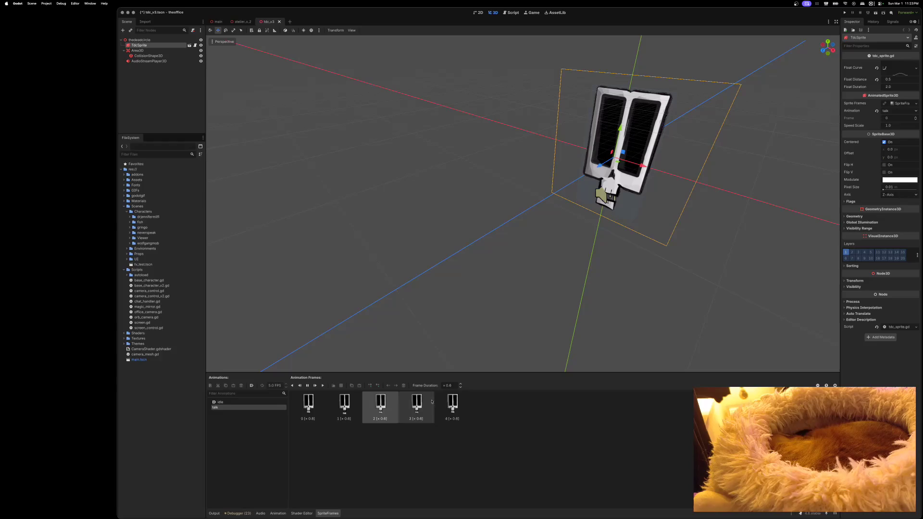
left_click(460, 387)
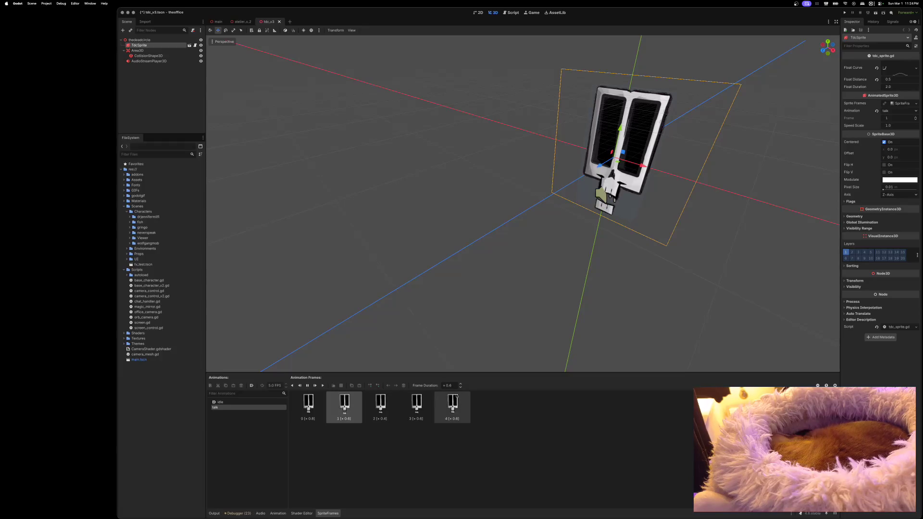
type("0.4")
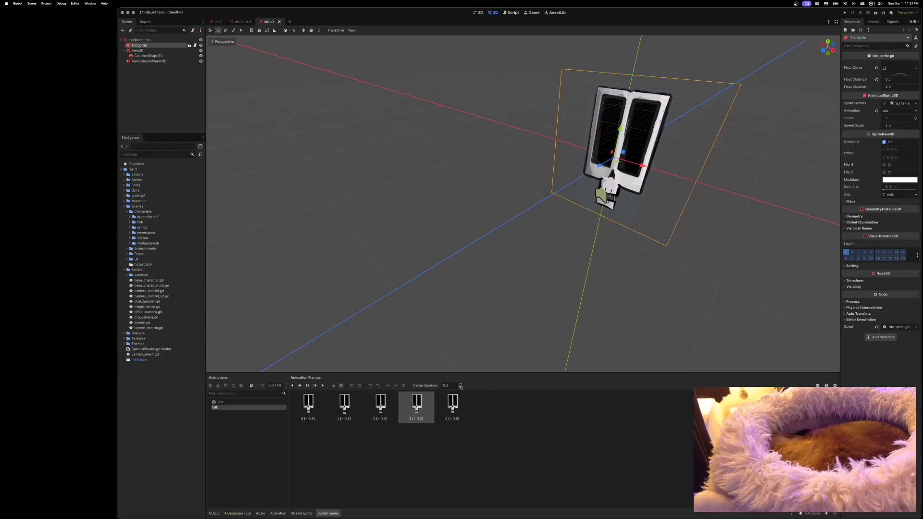
Step: Set talk frame 4 to 0.9, then retime frames 3 and 2, leaving frame 2 at 0.3
left_click(455, 405)
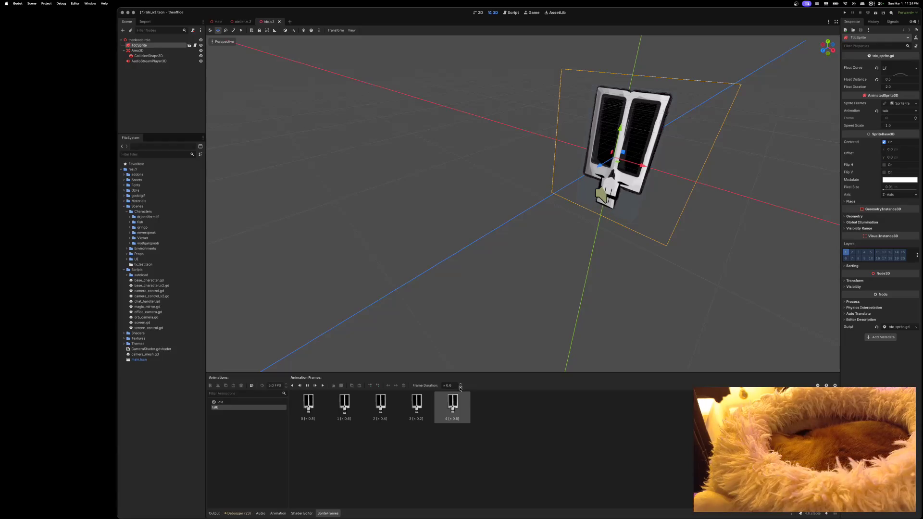
left_click(461, 384)
left_click(461, 388)
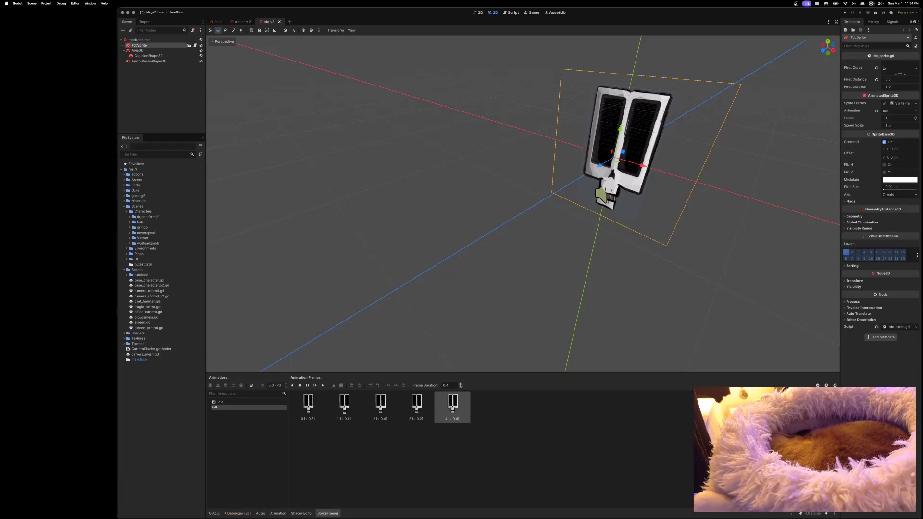
left_click(418, 404)
left_click(461, 384)
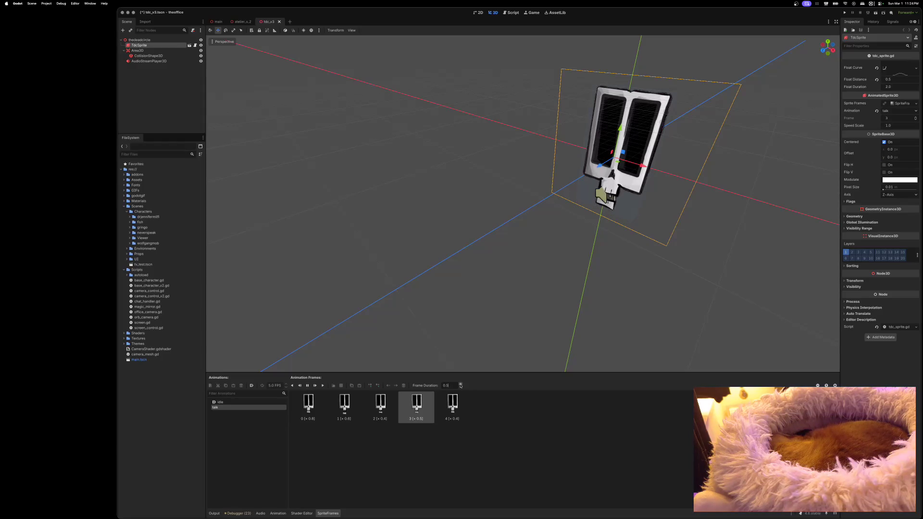
left_click(388, 406)
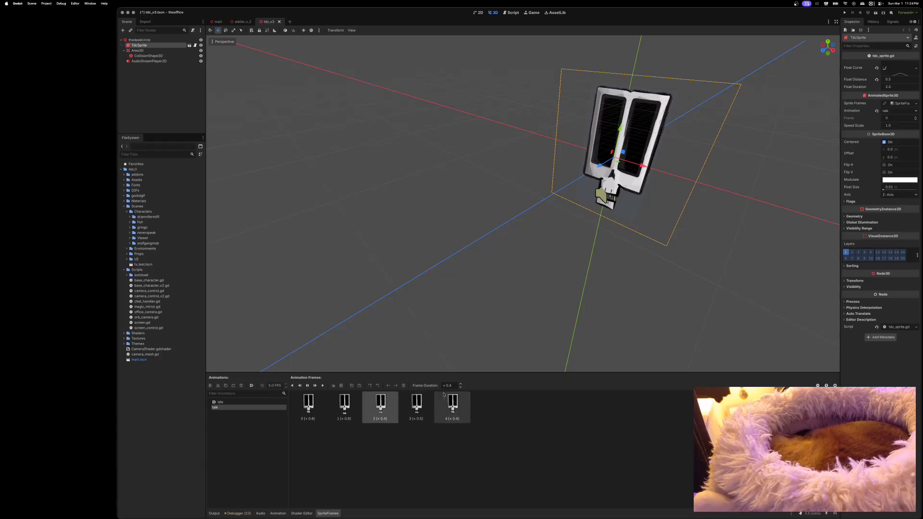
left_click(461, 387)
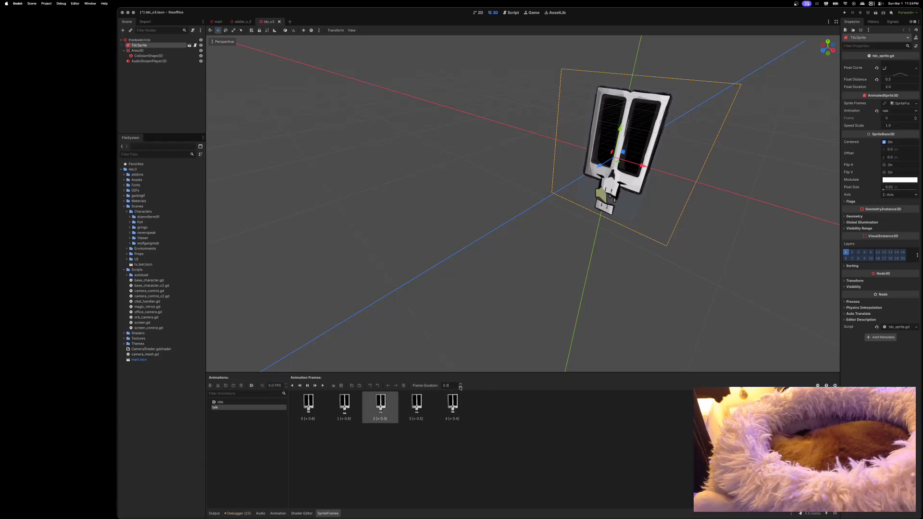
left_click_drag(496, 358, 517, 328)
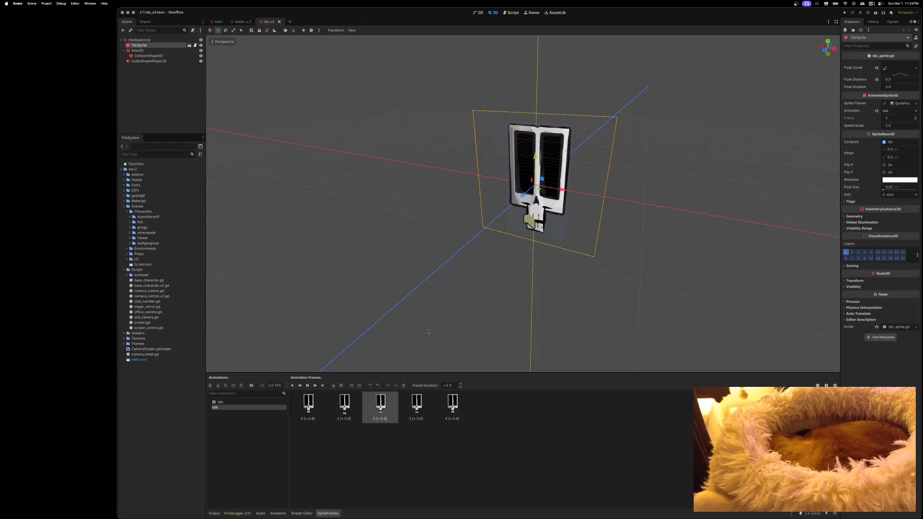
left_click(262, 402)
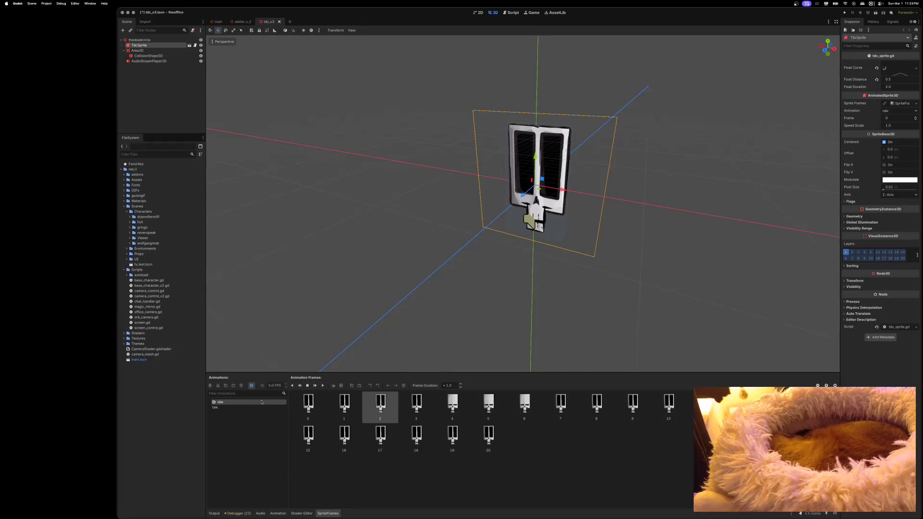
Step: Preview the idle animation, set frames 4 and 6 to 0.8 duration, then check the output log
left_click(323, 387)
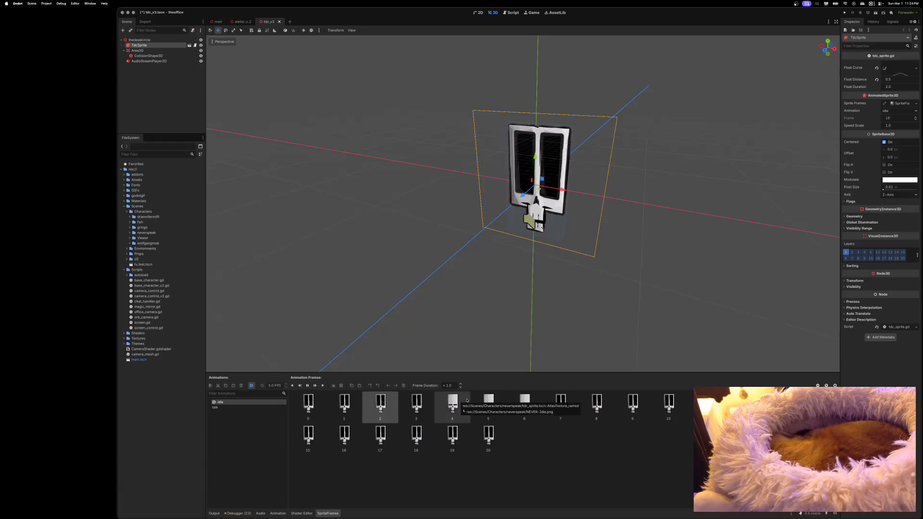
left_click(463, 394)
double_click(461, 387)
key("Right")
key("Right")
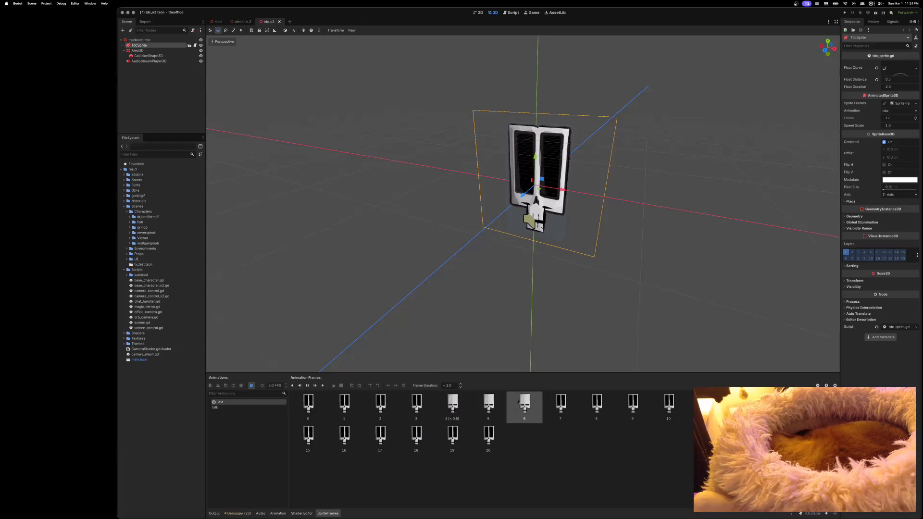
double_click(463, 388)
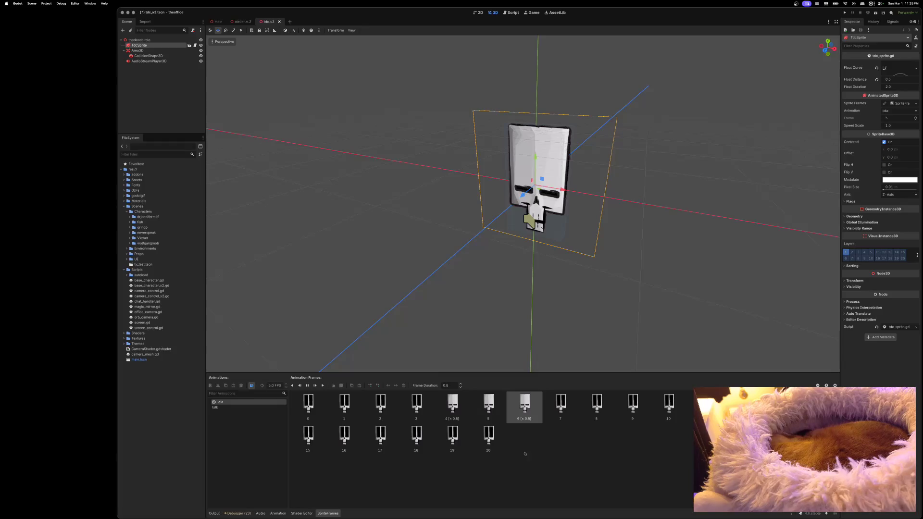
left_click(457, 410)
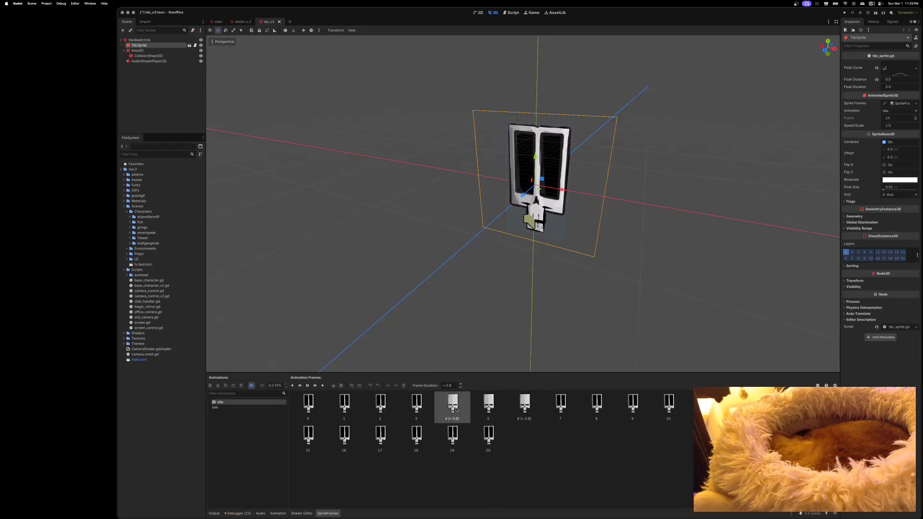
left_click(518, 405, "shift")
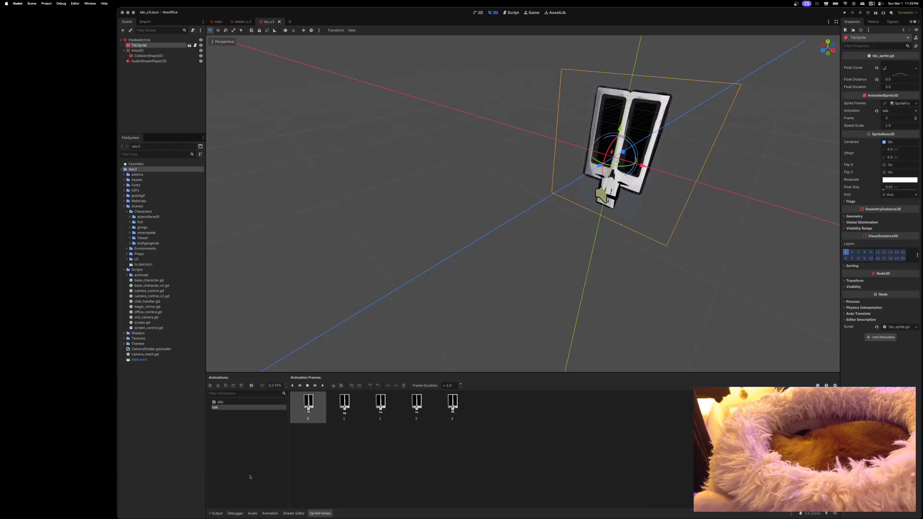
left_click(216, 513)
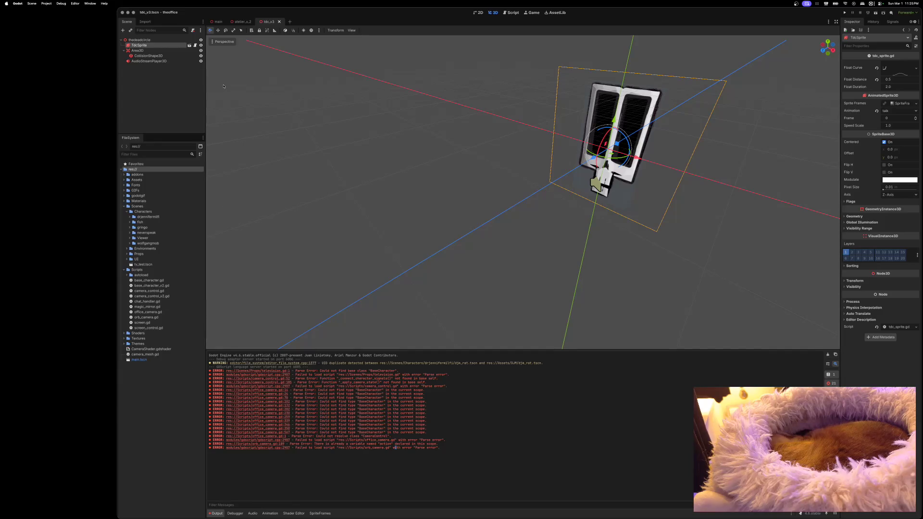
Step: Delete base_character_v2.gd from the Scripts folder
left_click(124, 207)
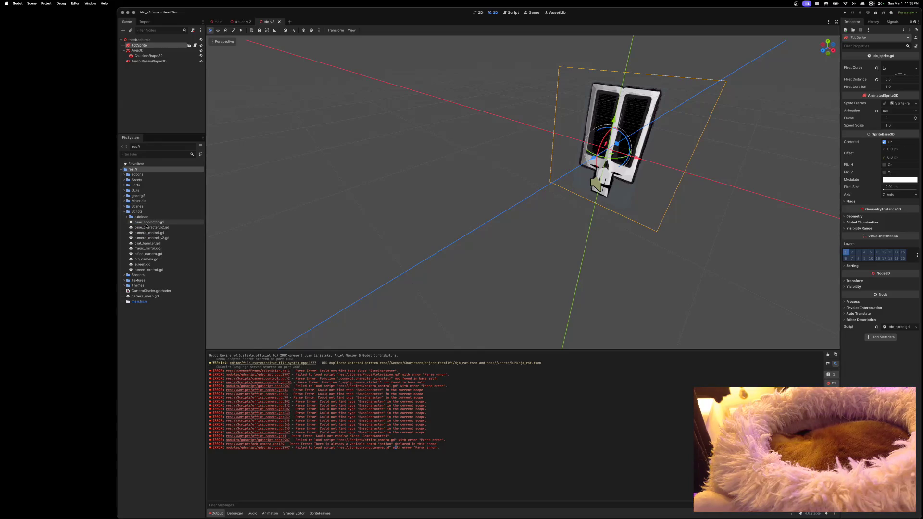
right_click(147, 224)
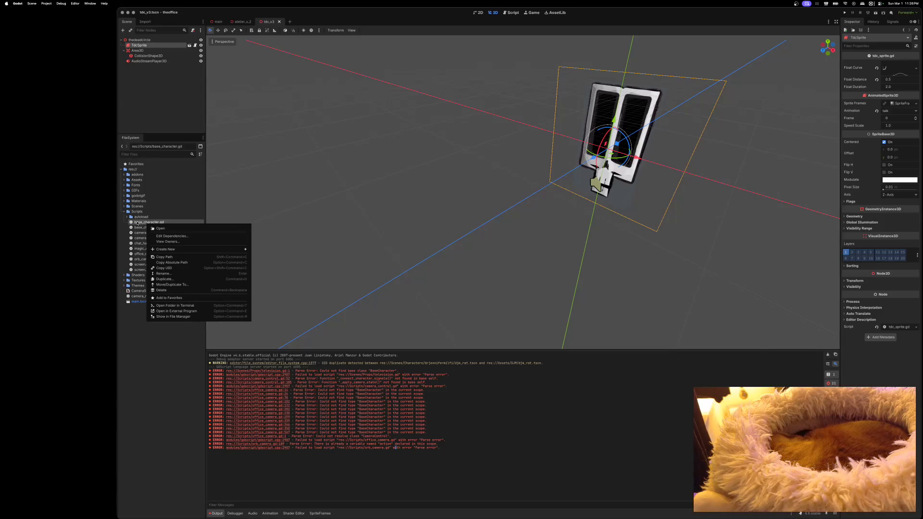
left_click(142, 230)
right_click(142, 229)
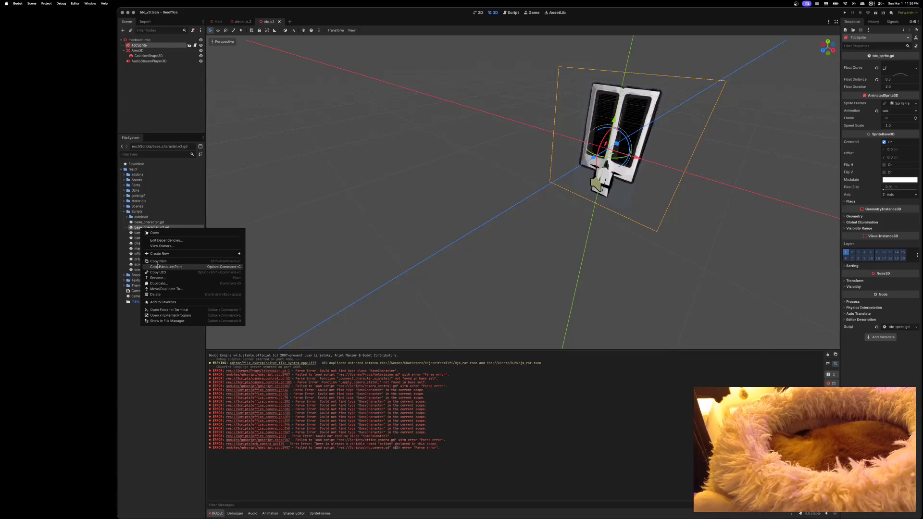
left_click(155, 295)
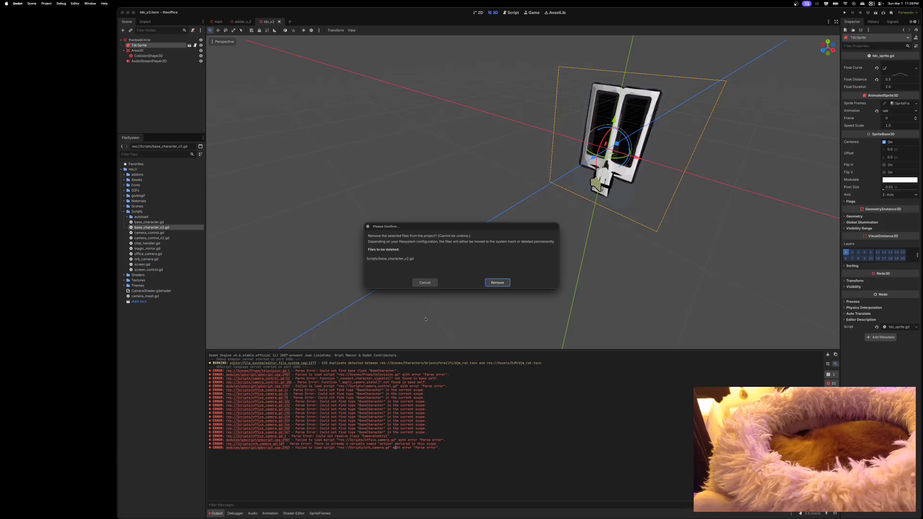
left_click(498, 283)
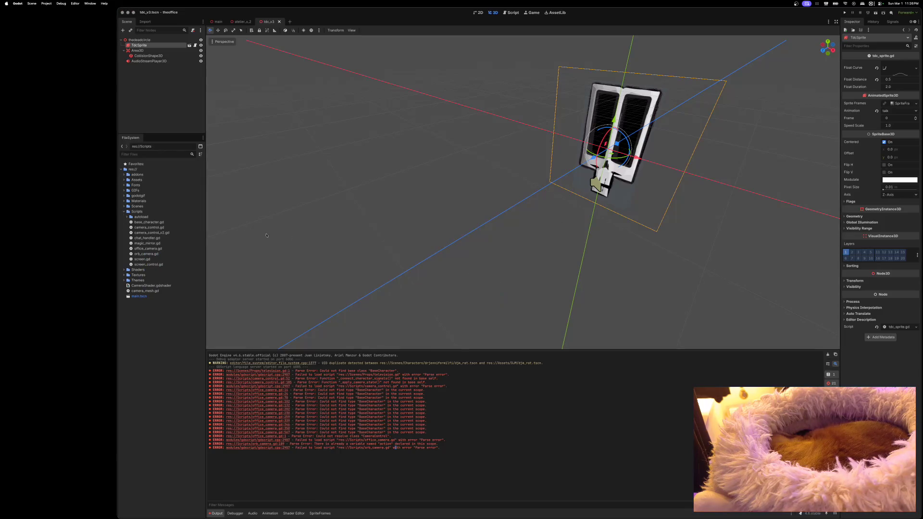
Step: Delete camera_control.gd, then open chat_handler.gd in the script editor
right_click(148, 228)
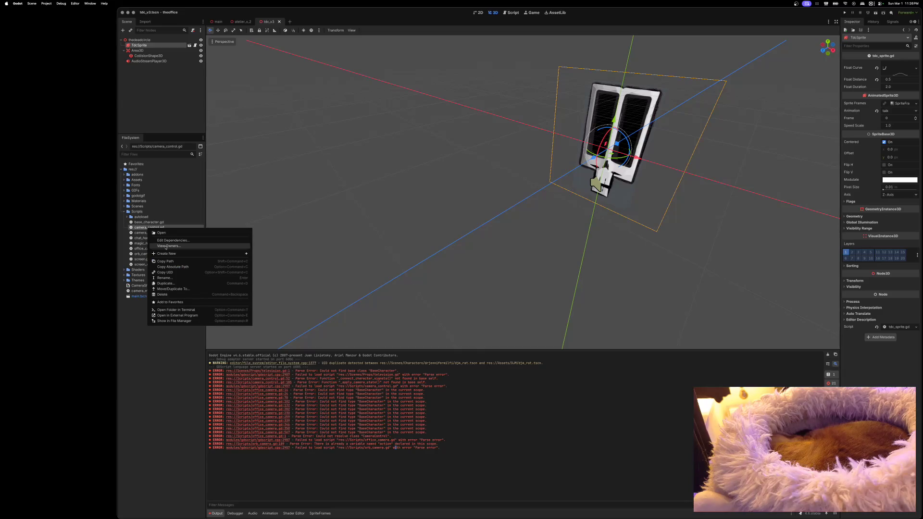
left_click(163, 295)
left_click(500, 284)
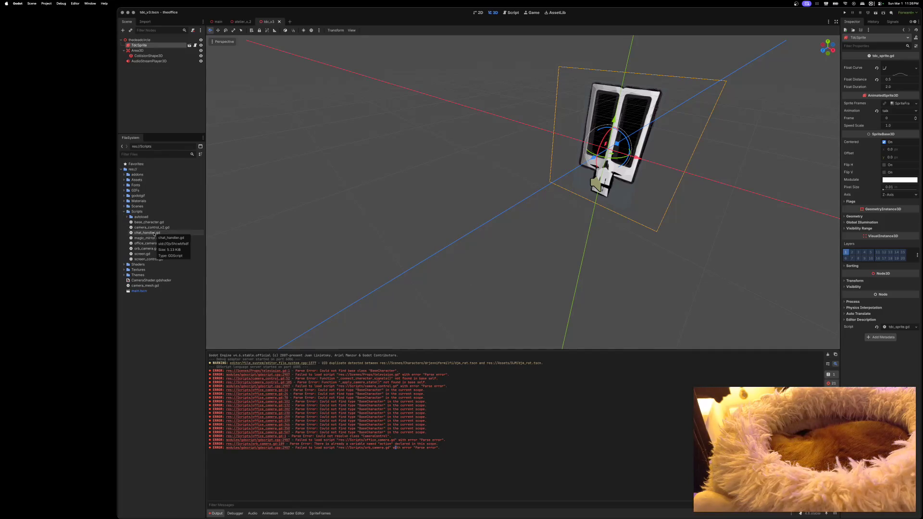
left_click(155, 234)
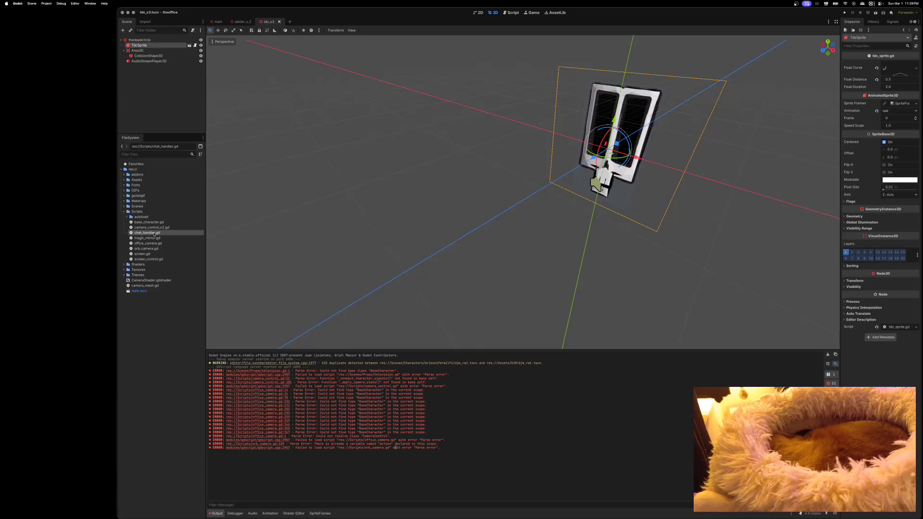
double_click(155, 233)
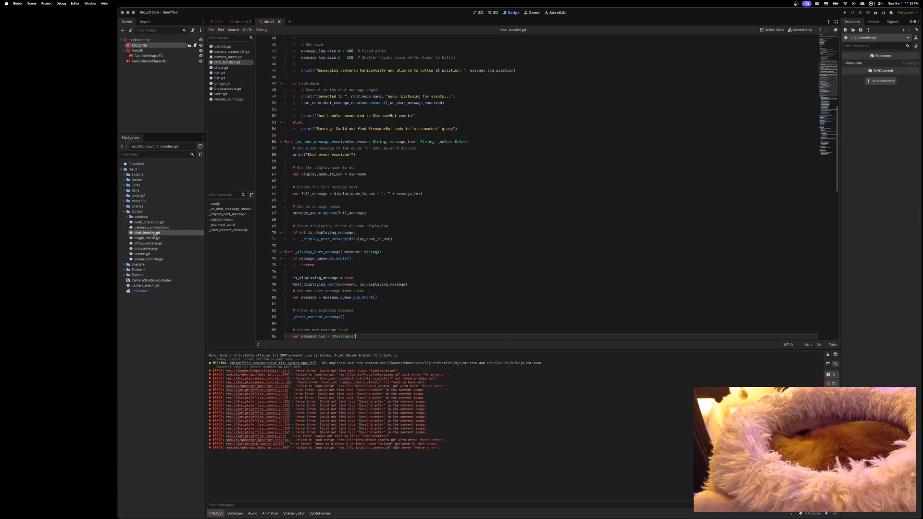
Step: Scroll through chat_handler.gd's word-by-word chat display code, then bring up its file actions
scroll(411, 245, "up", 10)
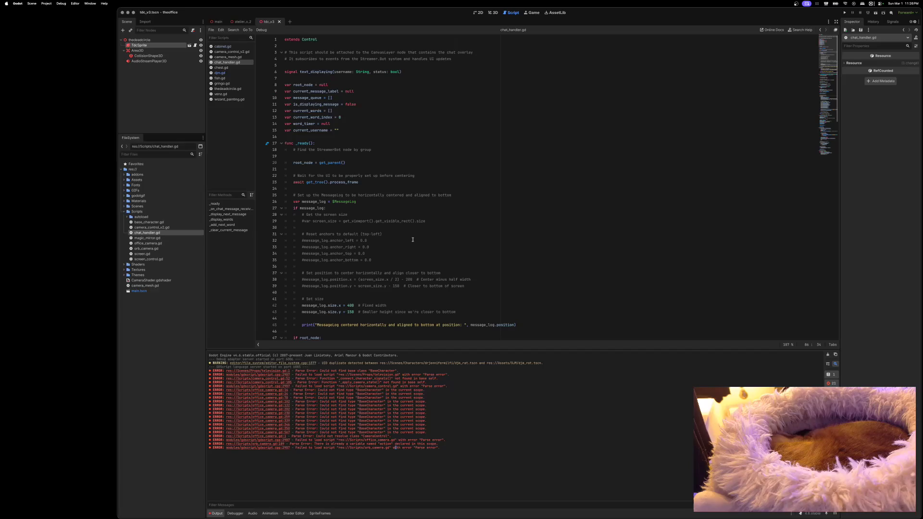
scroll(413, 239, "down", 5)
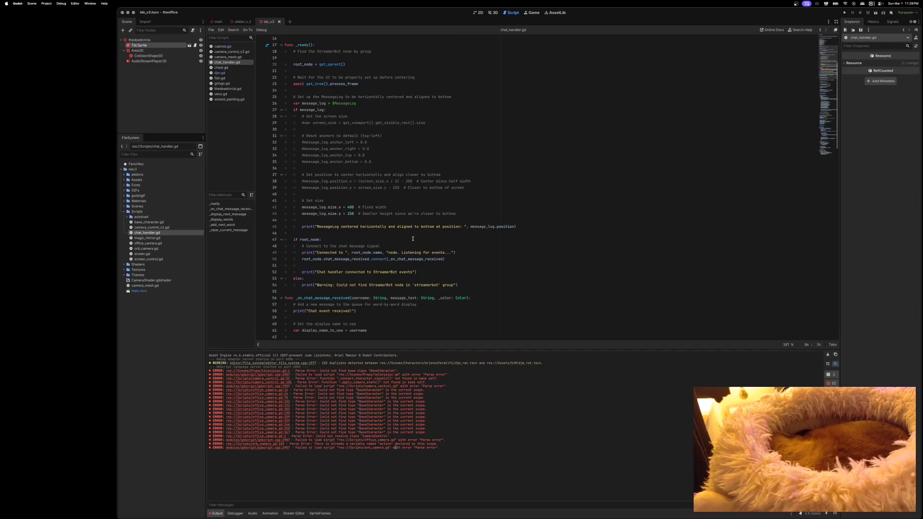
scroll(412, 239, "down", 15)
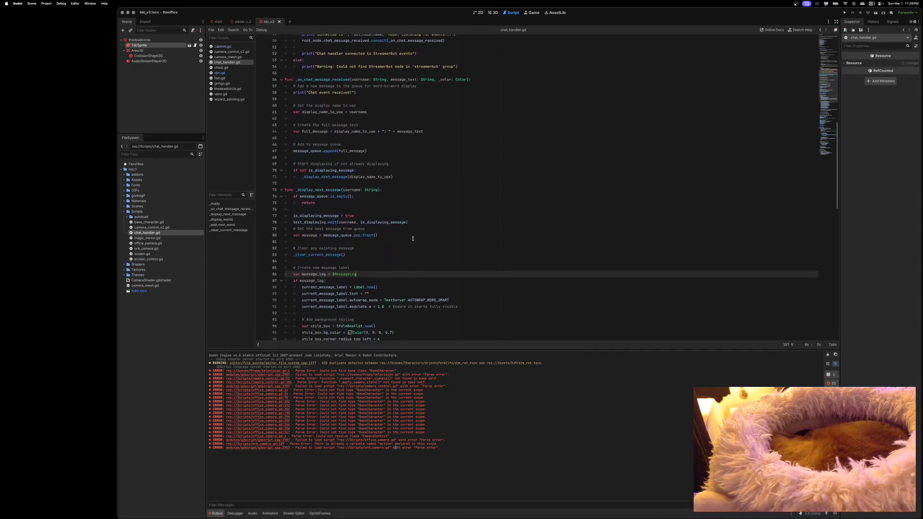
scroll(413, 238, "down", 3)
scroll(413, 239, "down", 12)
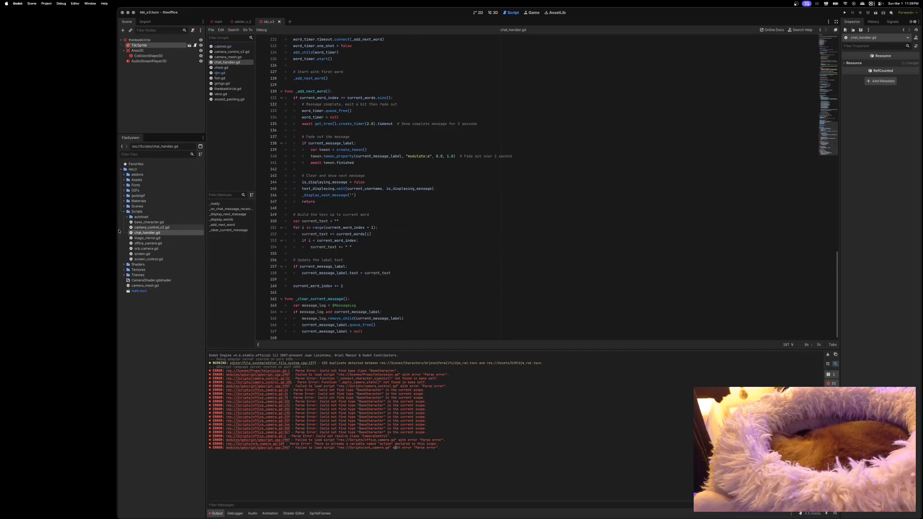
right_click(145, 233)
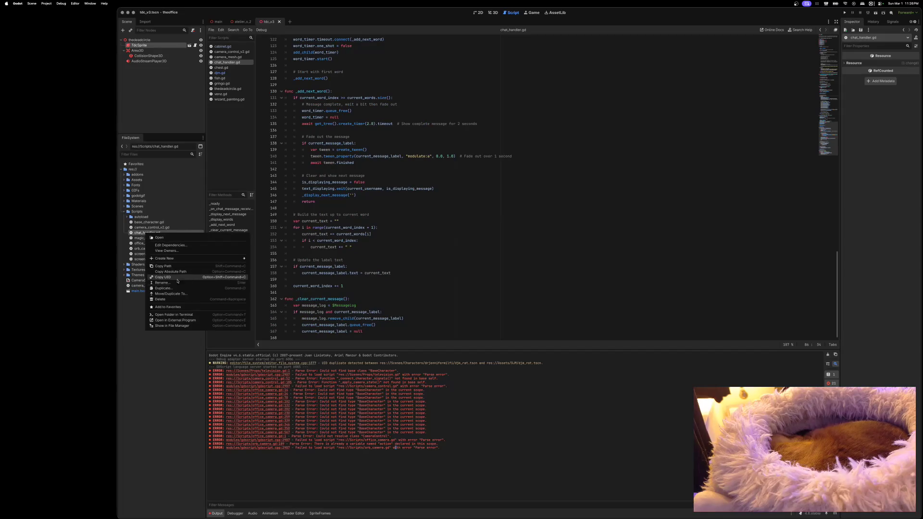
Step: Remove chat_handler.gd, magic_mirror.gd and office_camera.gd from the project
left_click(160, 299)
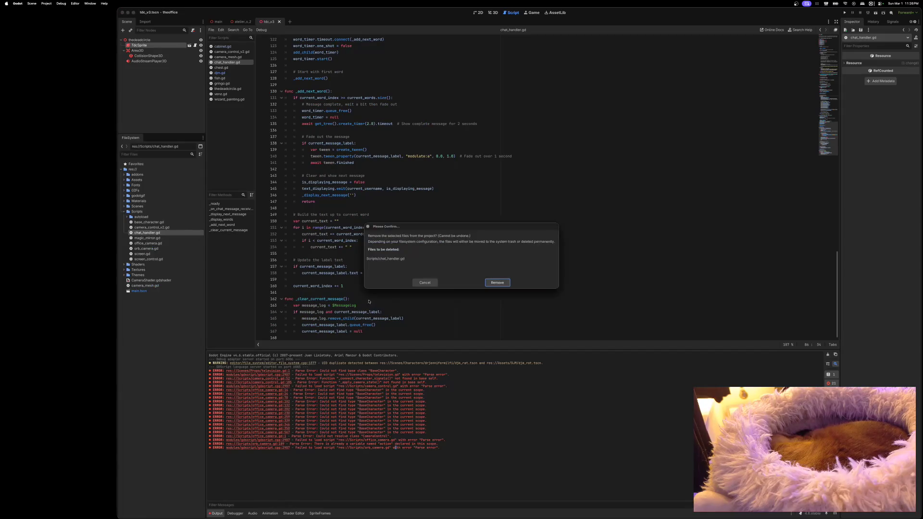
left_click(497, 283)
right_click(150, 234)
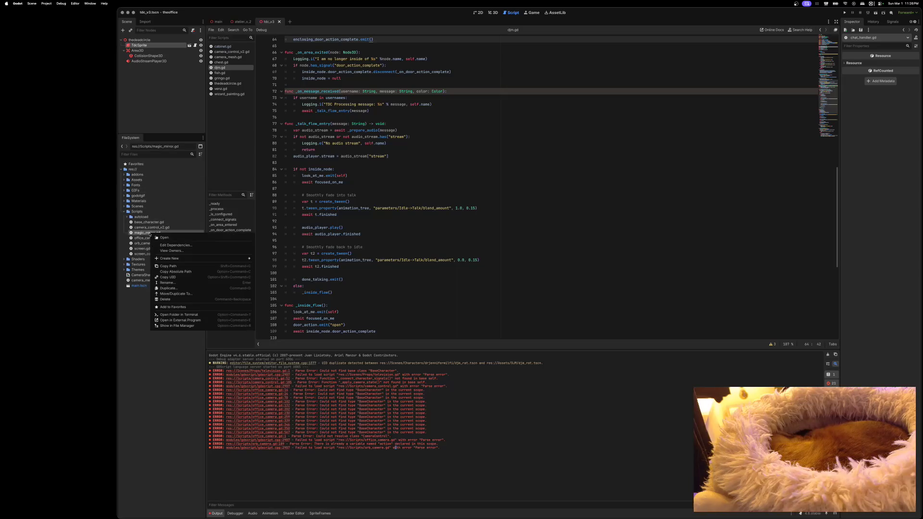
left_click(207, 299)
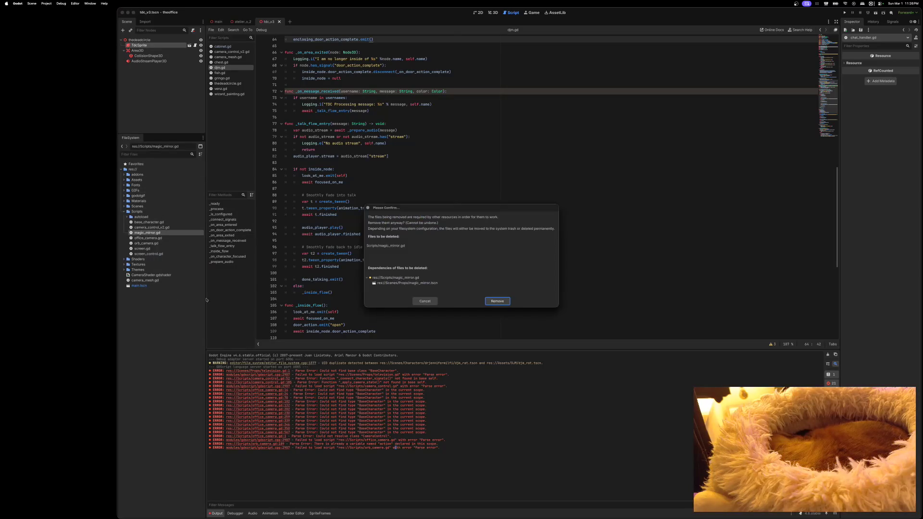
left_click(497, 301)
right_click(149, 234)
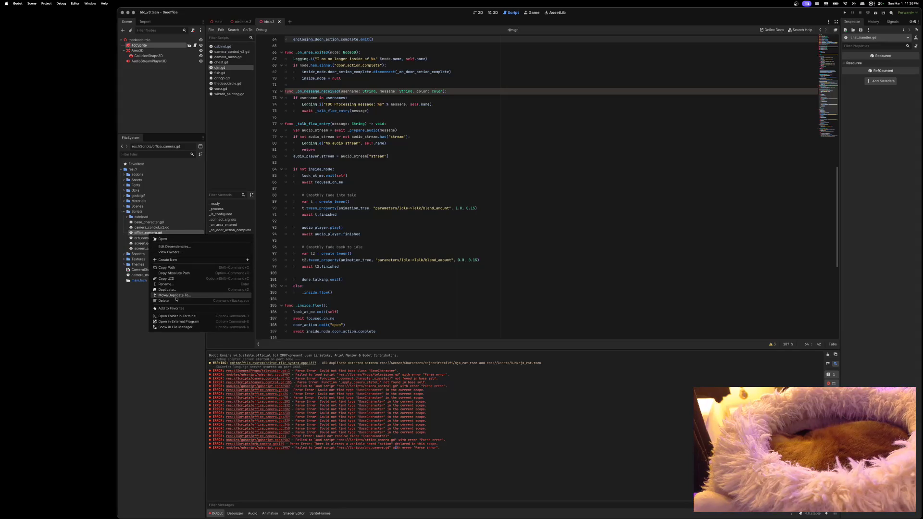
left_click(174, 301)
key("Return")
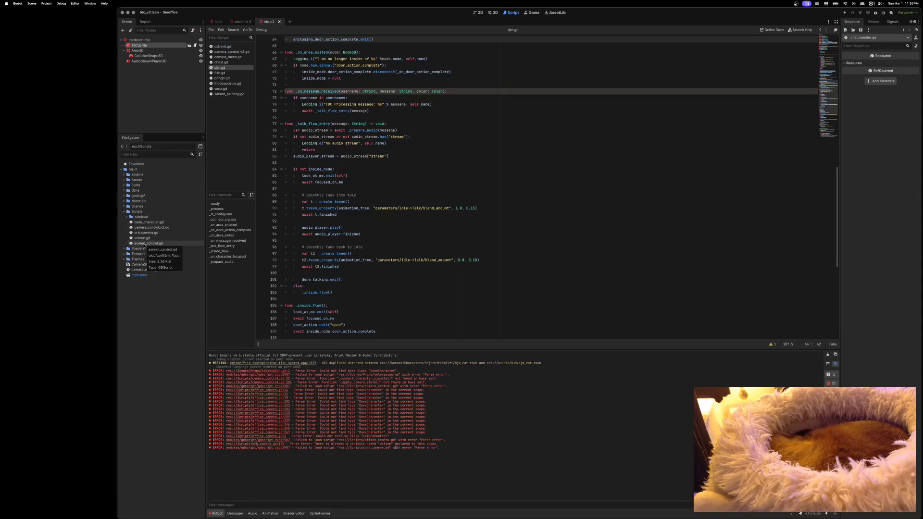
Step: Check screen_control.gd's code, delete it, then switch to the atelier_v_2 scene
left_click(145, 245)
double_click(145, 244)
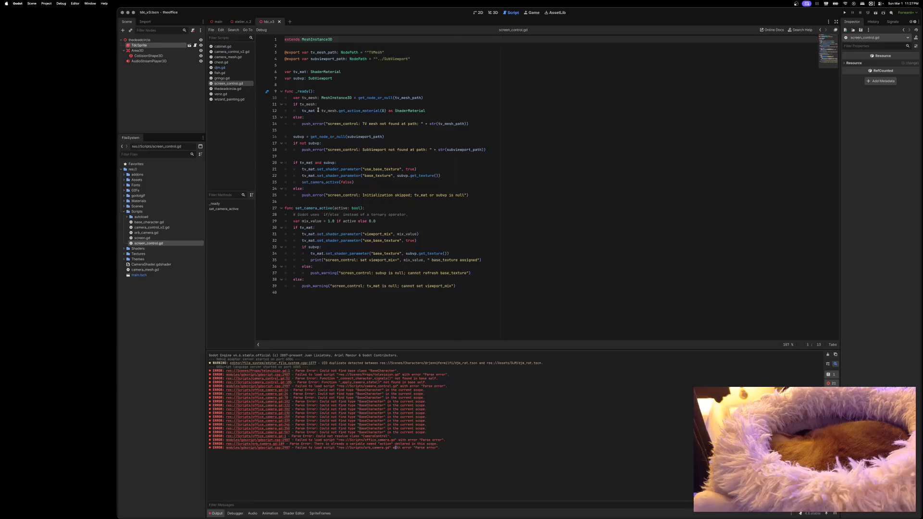
right_click(153, 244)
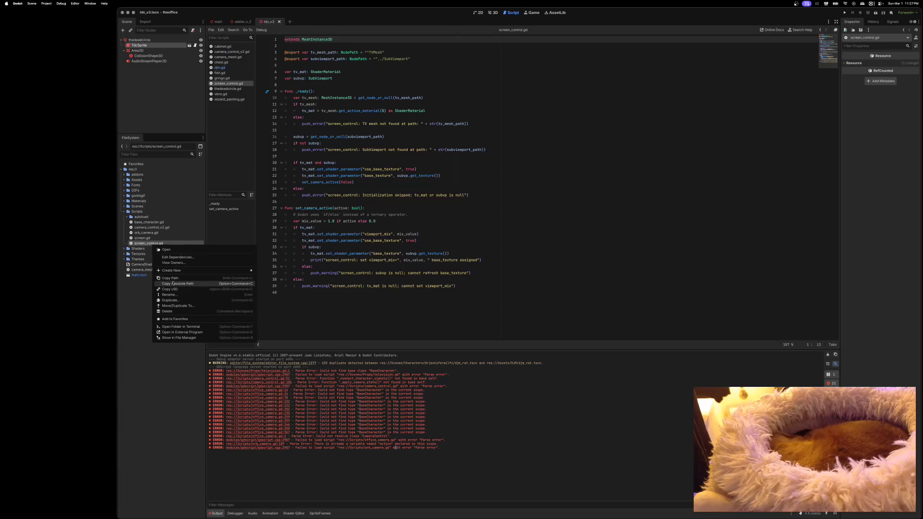
left_click(171, 312)
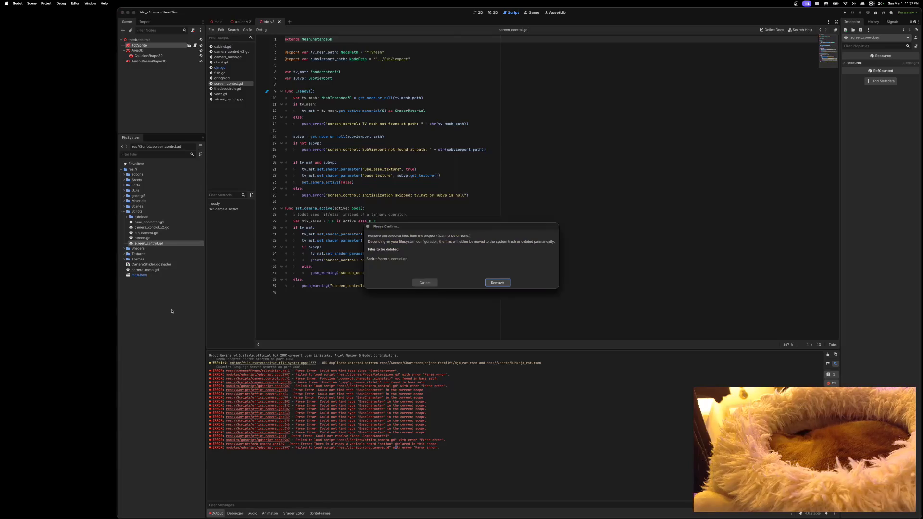
left_click(498, 283)
left_click(164, 240)
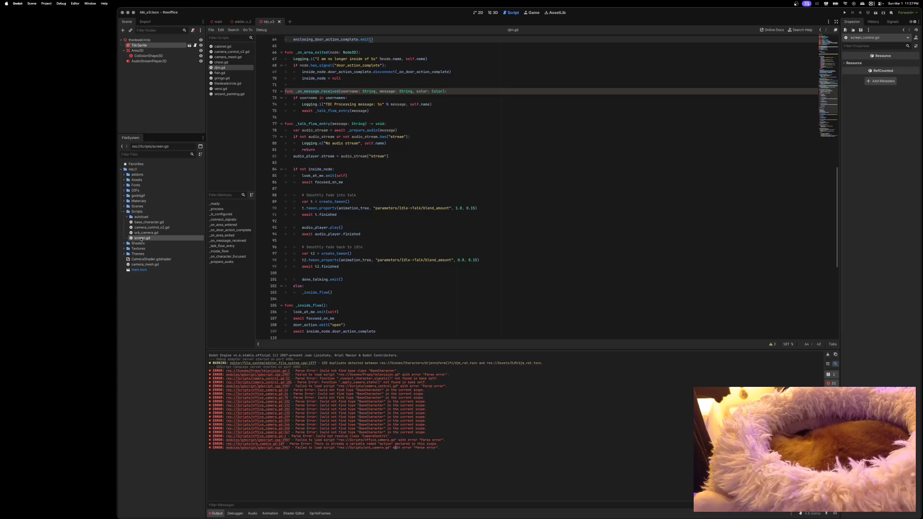
left_click(242, 21)
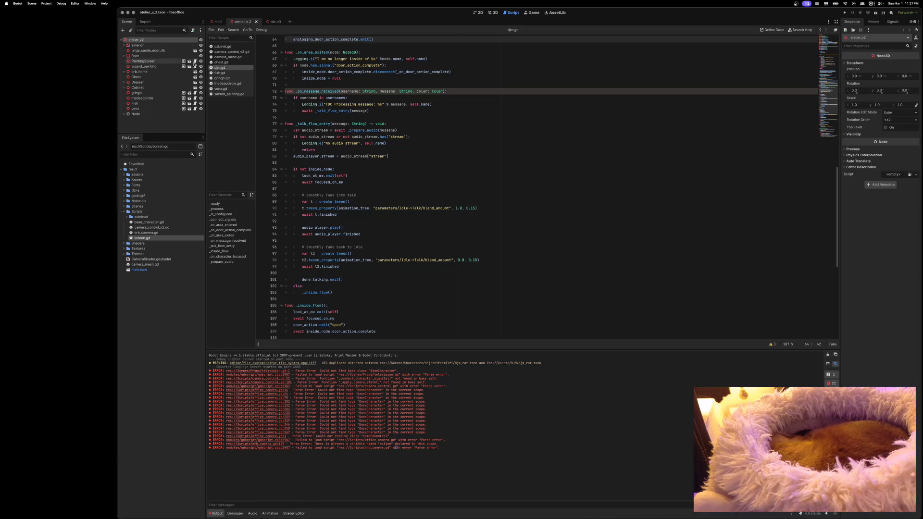
Step: Open PaintingScreen in its own tab and remove Scripts/orb_camera.gd from the project
left_click(190, 61)
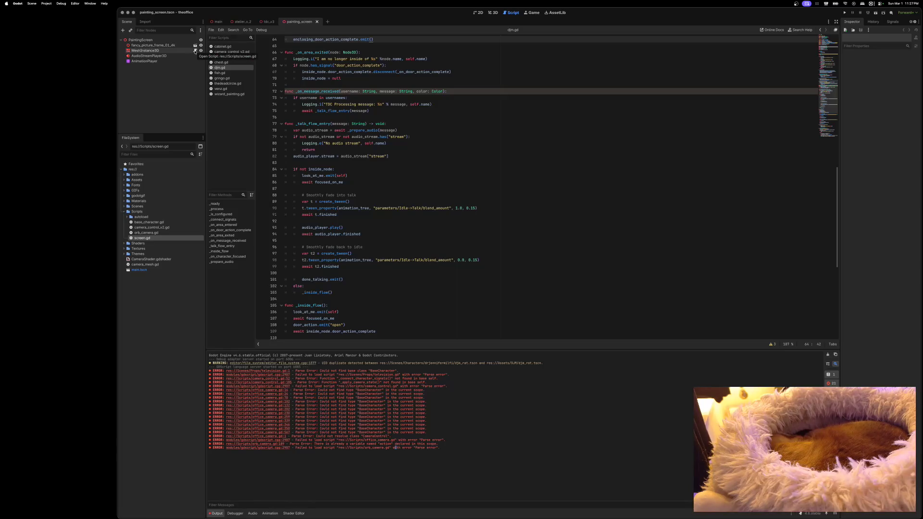
left_click(149, 233)
right_click(149, 234)
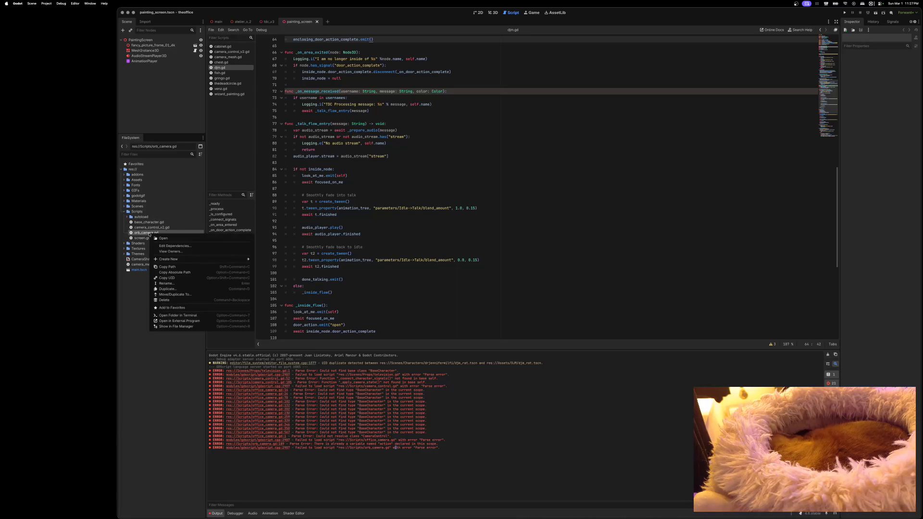
left_click(193, 301)
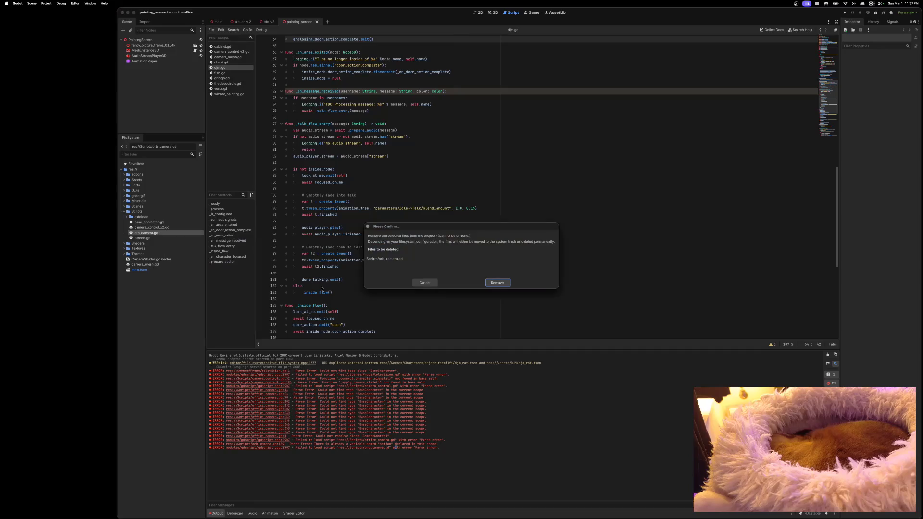
left_click(502, 282)
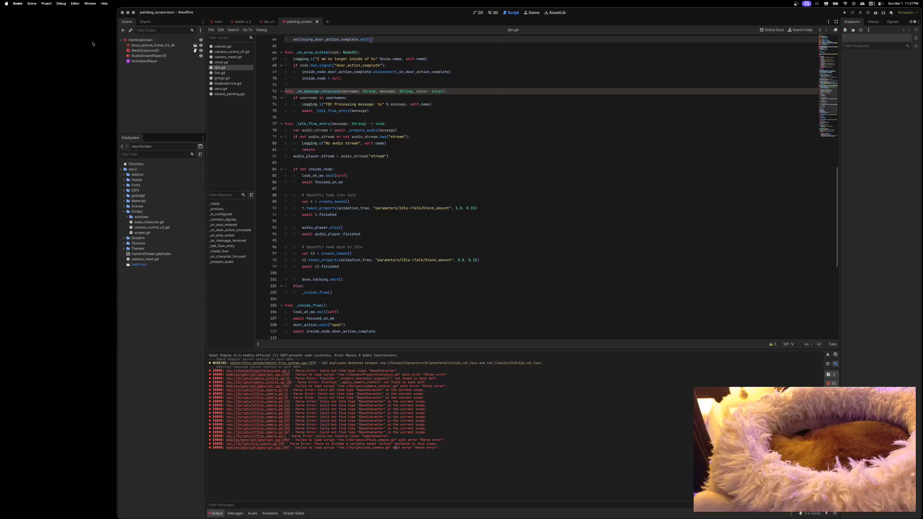
Step: Reload the current project and view the Output log, now free of the script errors
left_click(53, 5)
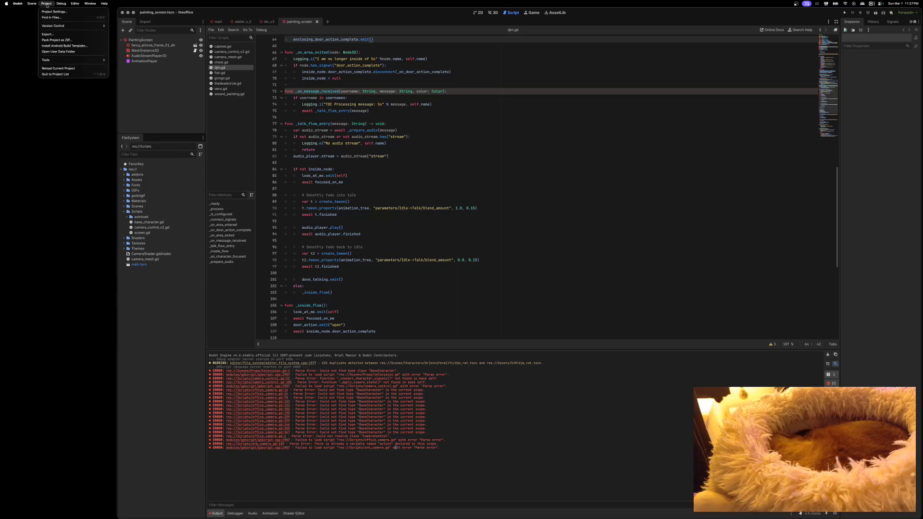
left_click(51, 68)
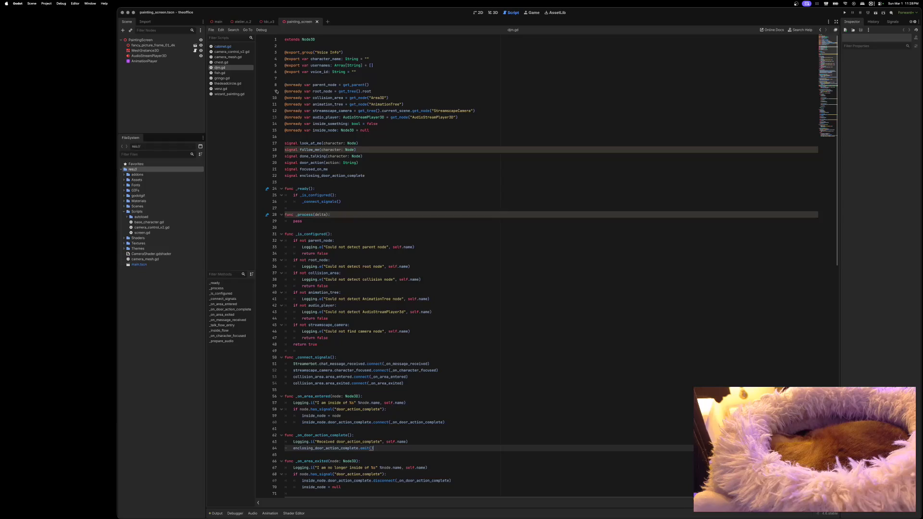
left_click(218, 514)
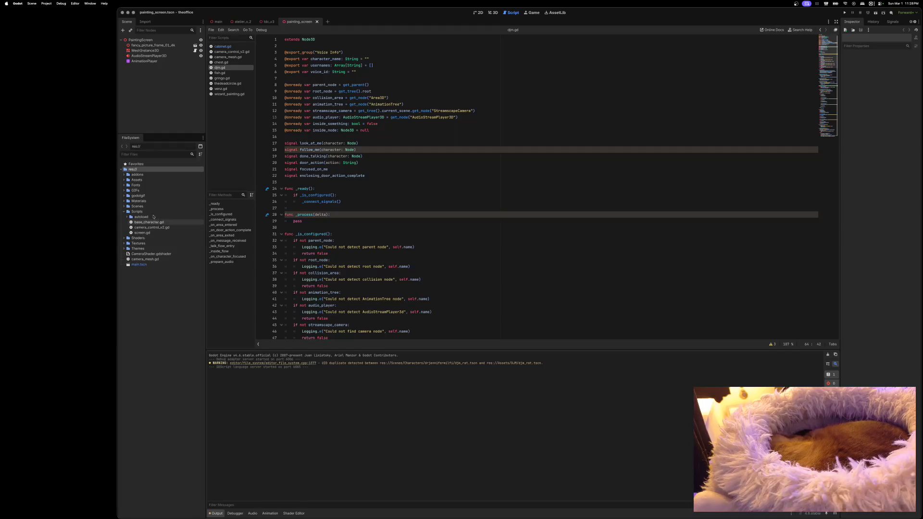
Step: Remove Assets/DJM/djm_rat.tscn from the project and reload the current project
left_click(124, 180)
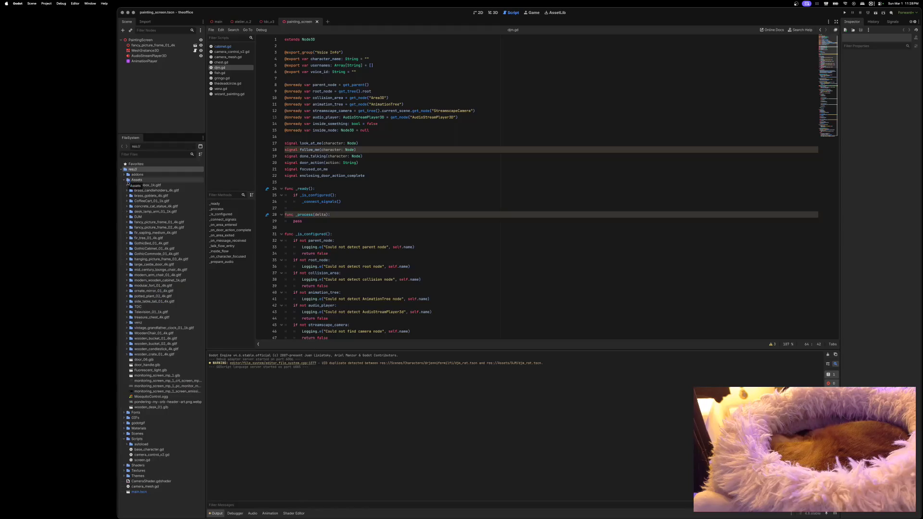
left_click(126, 218)
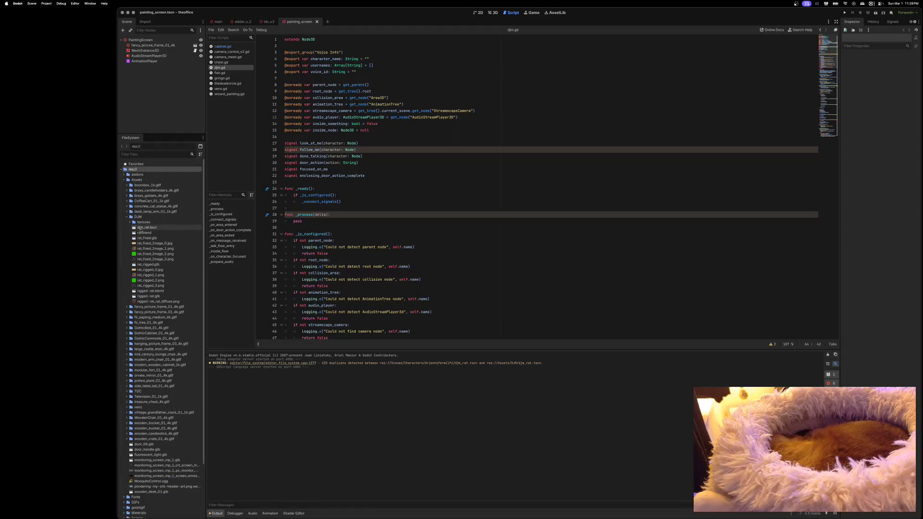
right_click(142, 228)
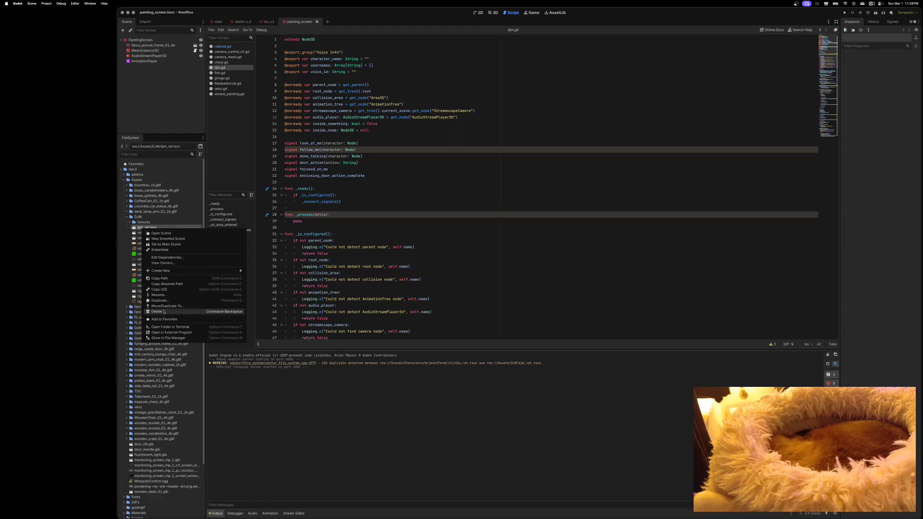
left_click(183, 309)
left_click(497, 283)
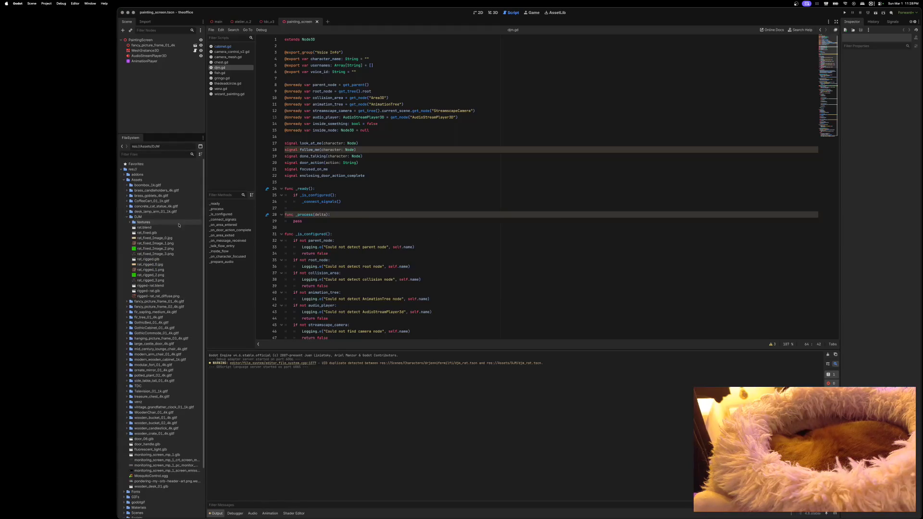
double_click(135, 216)
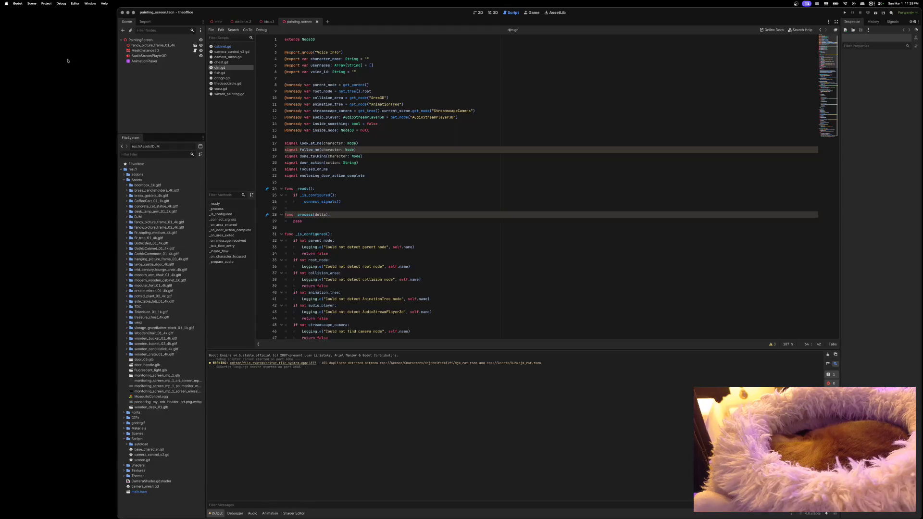
left_click(48, 4)
left_click(55, 68)
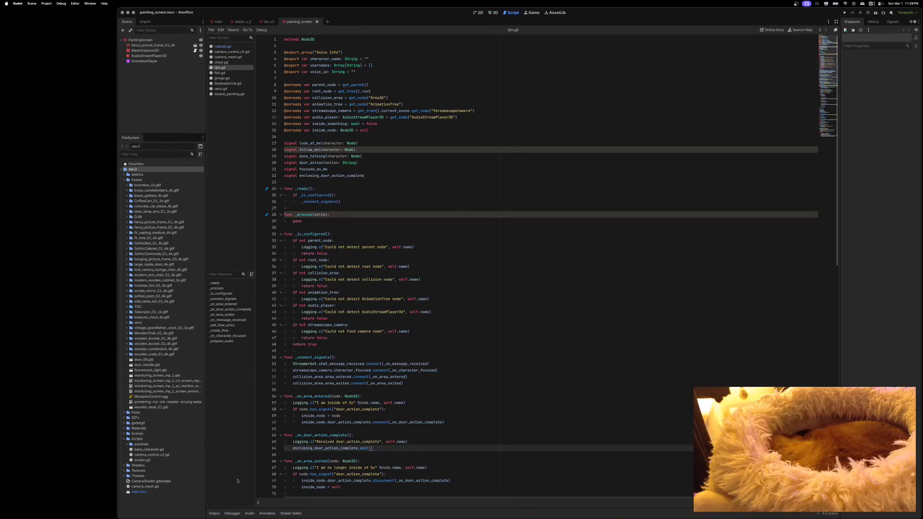
Step: Run the game, move its window aside, and open the _on_http_request_completed warning in eleven_labs.gd
left_click(211, 514)
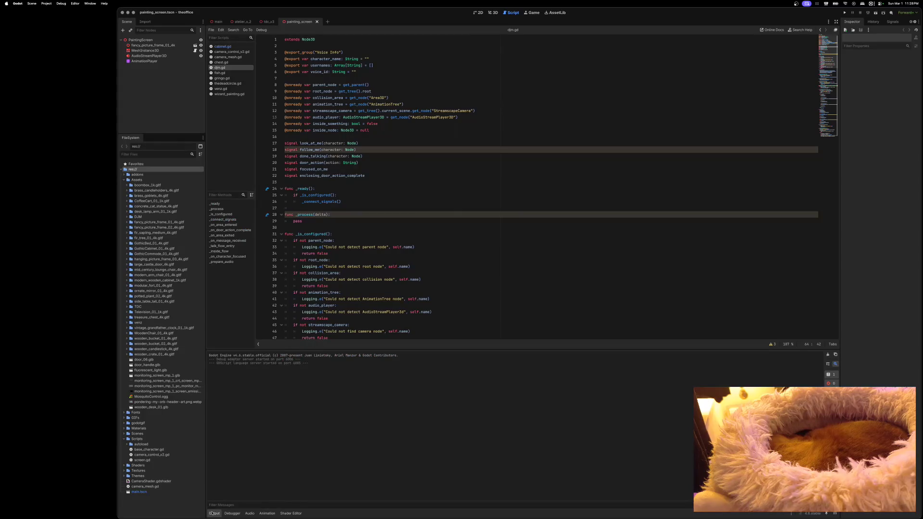
left_click(845, 12)
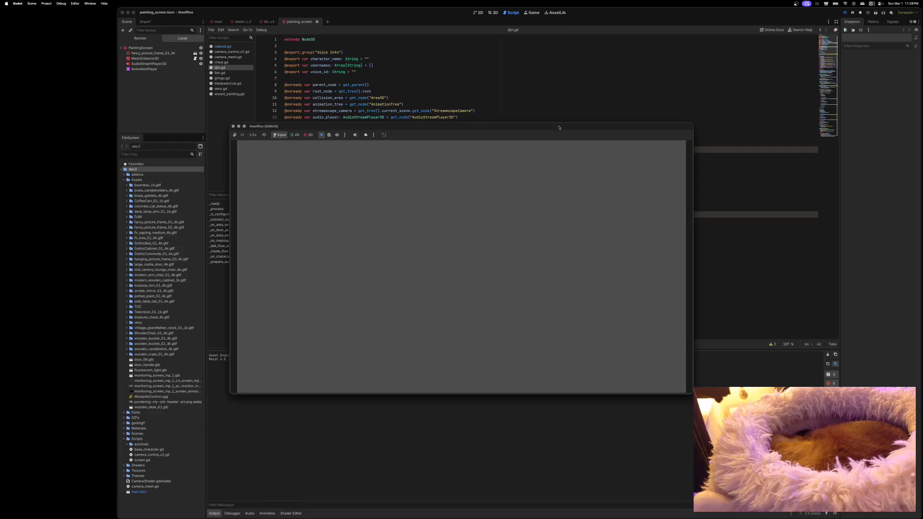
left_click_drag(559, 127, 609, 111)
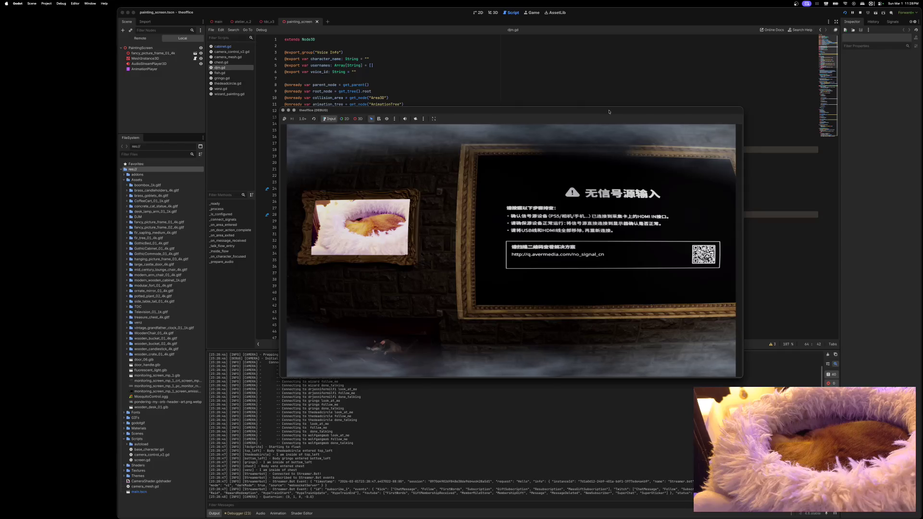
left_click_drag(609, 112, 627, 101)
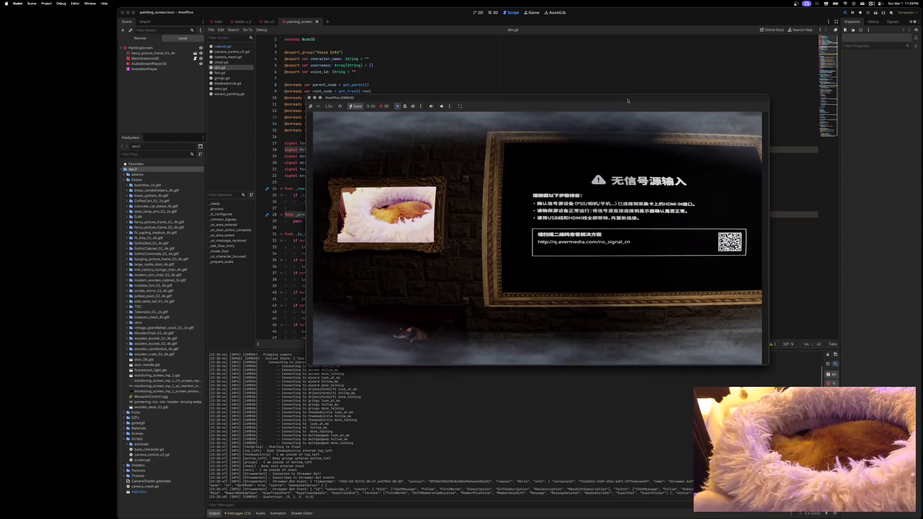
left_click(446, 19)
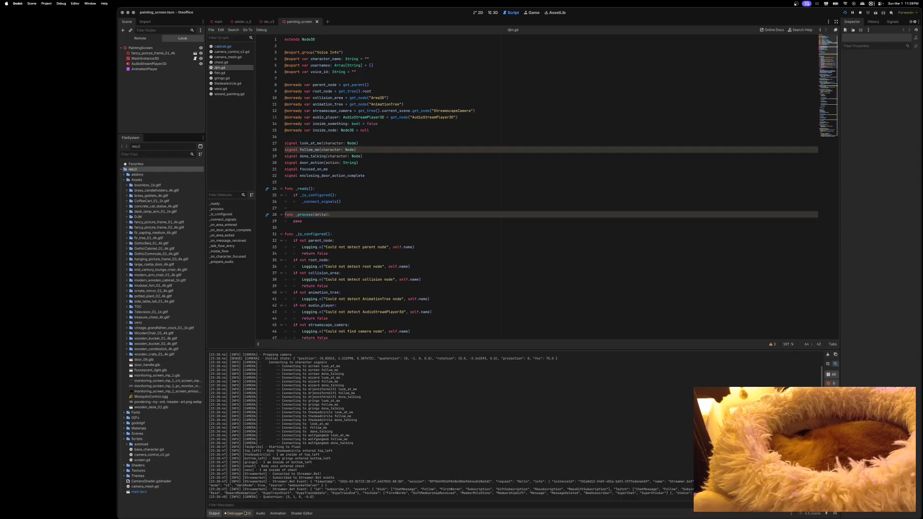
left_click(239, 514)
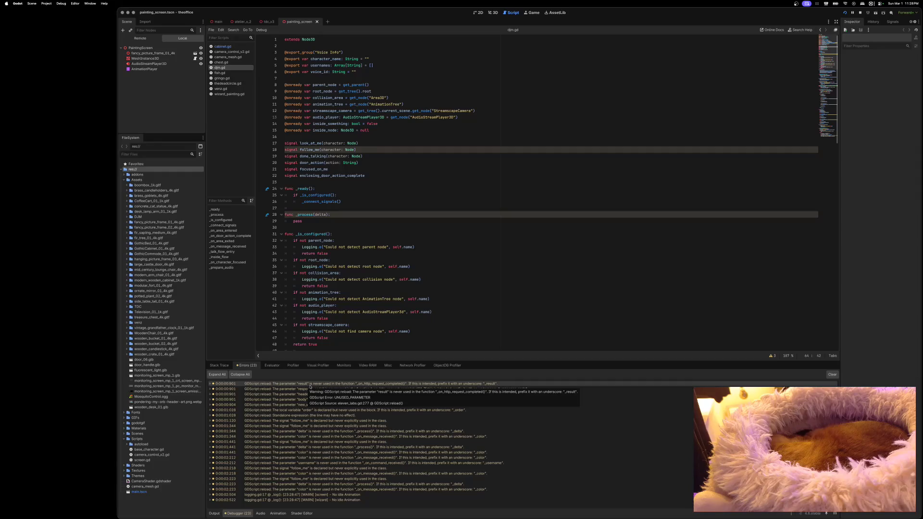
double_click(310, 384)
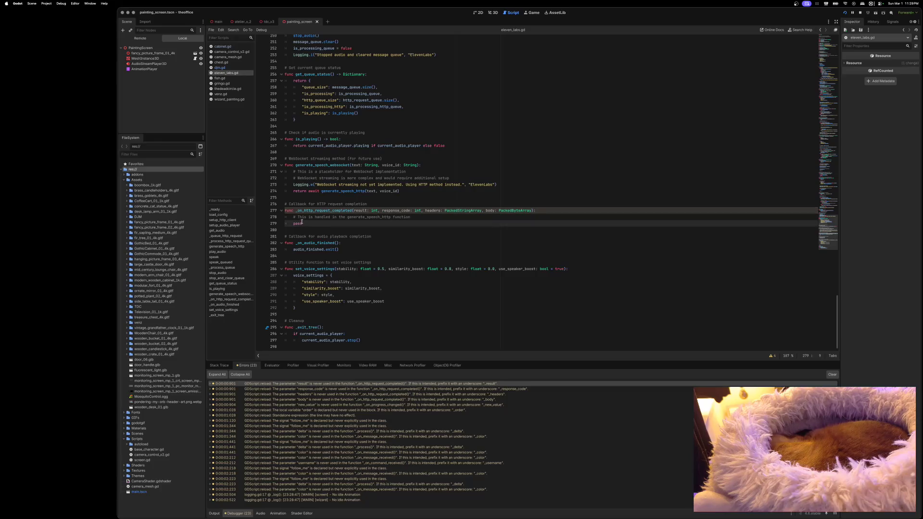
Step: Replace the callback's placeholder with Logging.i("HTTP Request completed: %s | %s | %s") of result, response_code, headers; save
left_click_drag(302, 223, 292, 217)
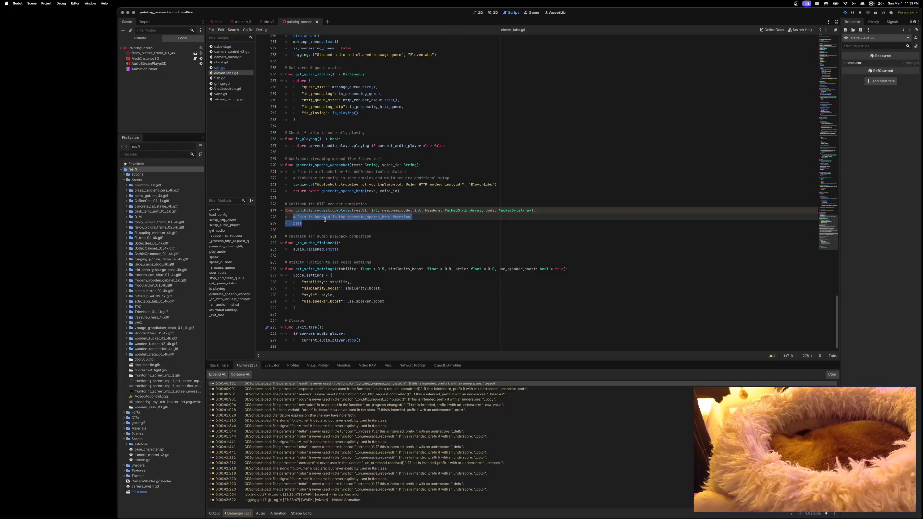
type("Logging.i(")
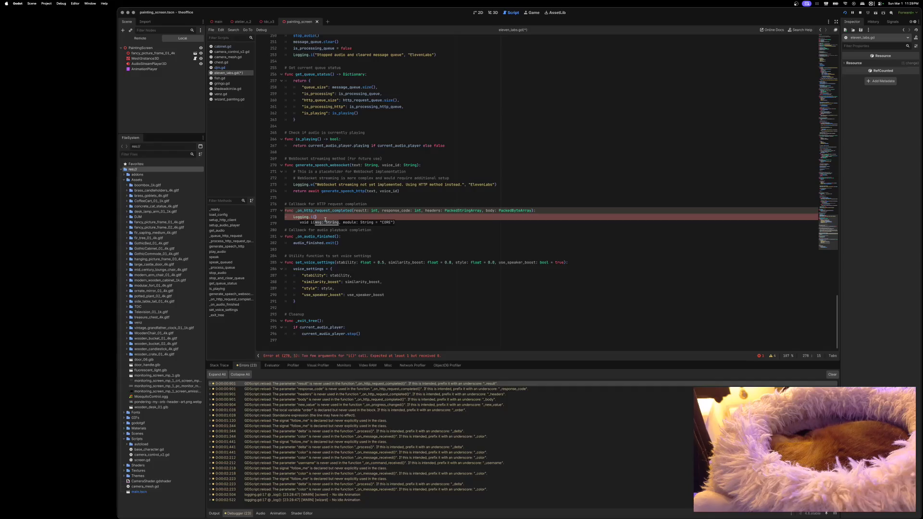
type("HTTP R")
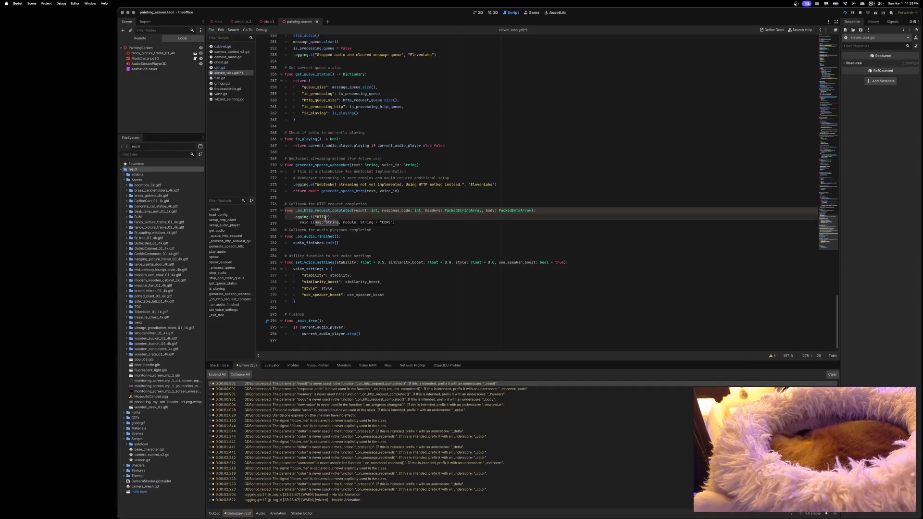
type("equest complete")
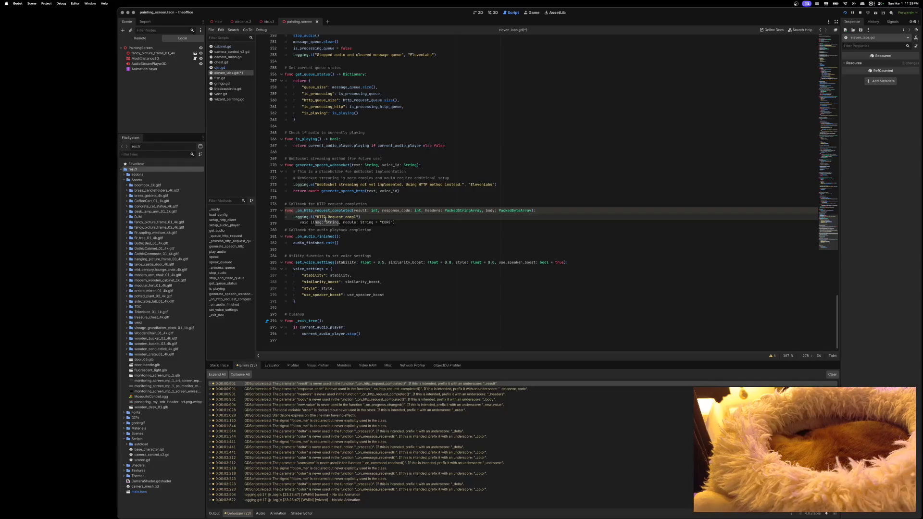
type("d:")
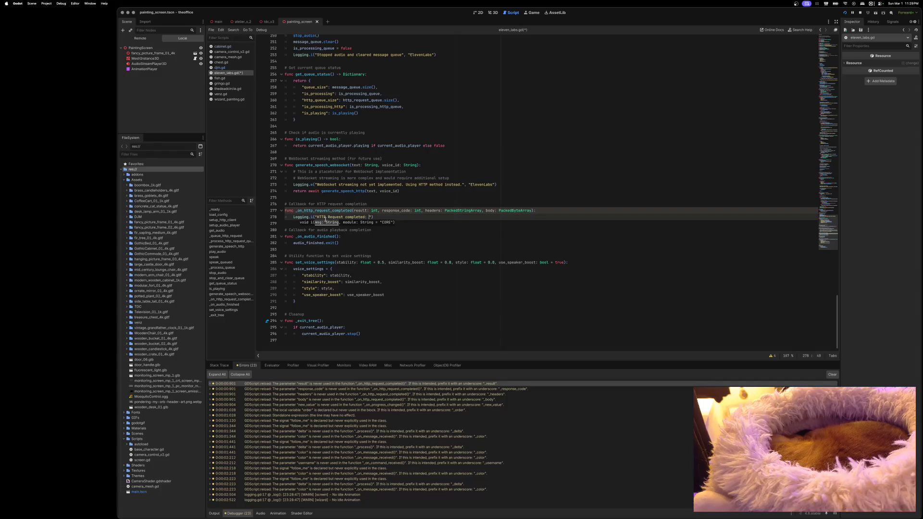
type(" %s")
type(" |")
type(" %s |")
type("%s")
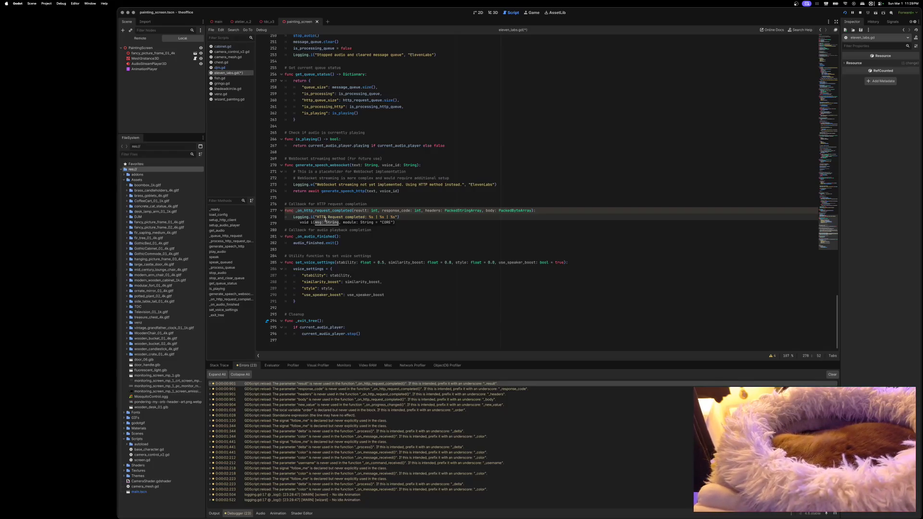
key("Right")
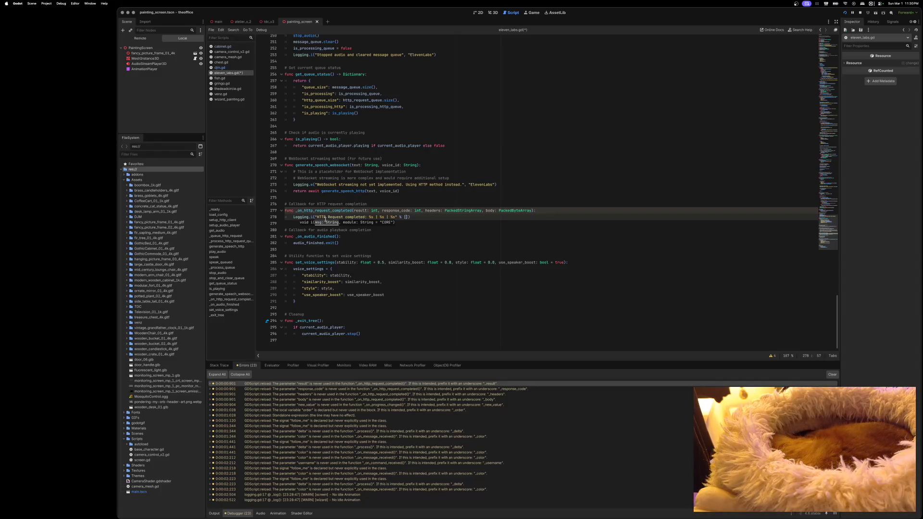
type("result, re")
type("sponse_")
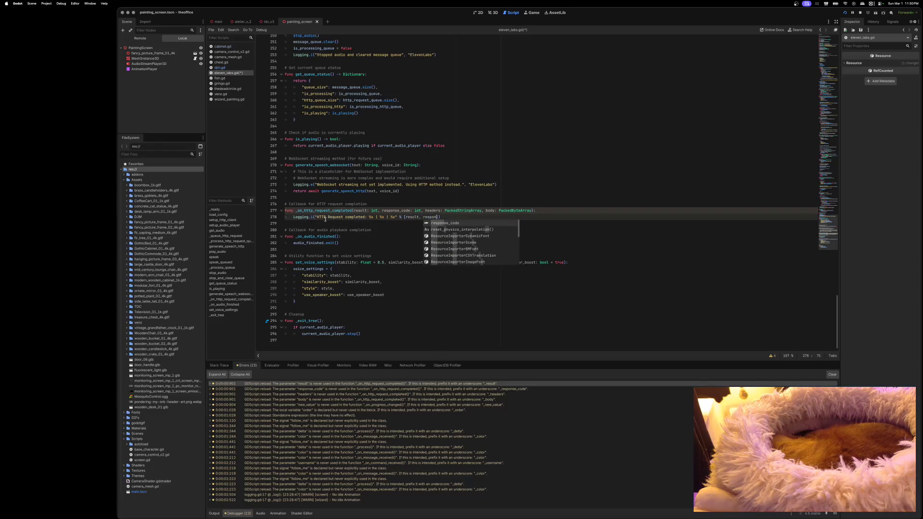
type("code,")
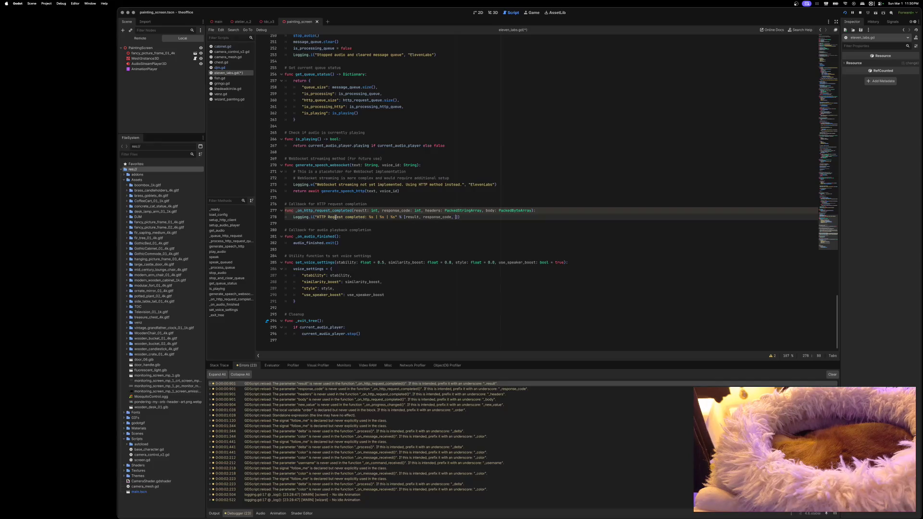
type("headers")
key("super+s")
Step: Rename the body parameter to _body, rerun the game, and open loading_screen.gd's progress-handler warning
left_click(486, 210)
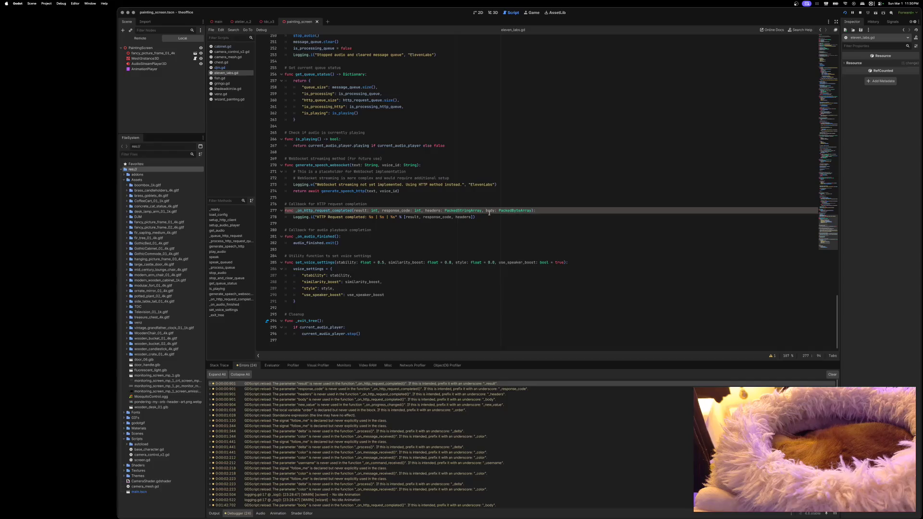
type("_")
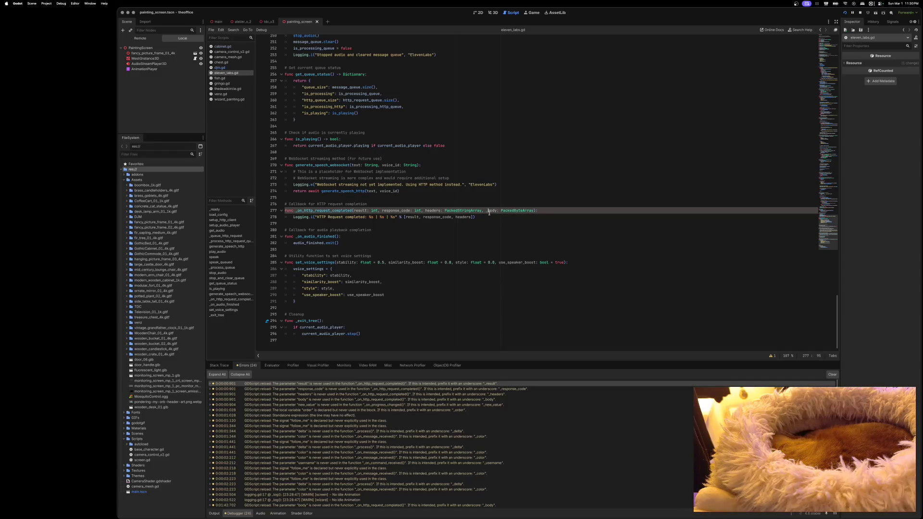
scroll(674, 117, "up", 1)
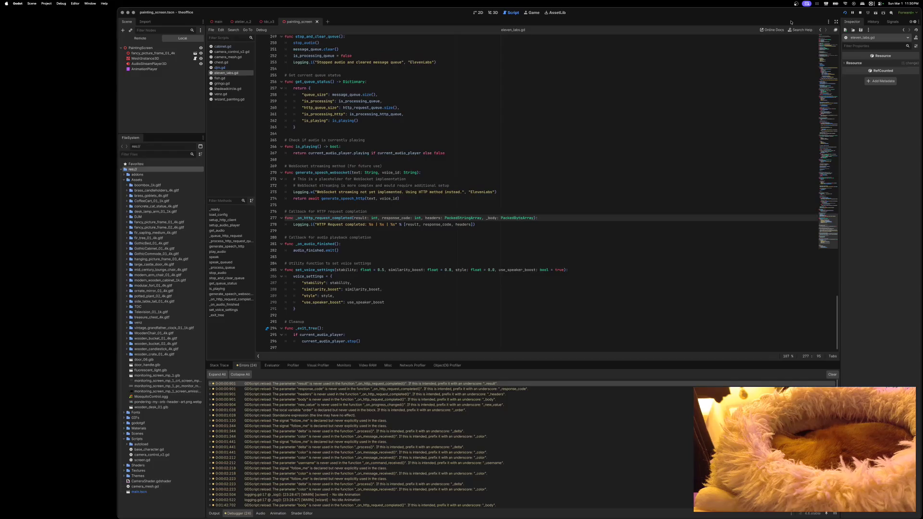
left_click(845, 14)
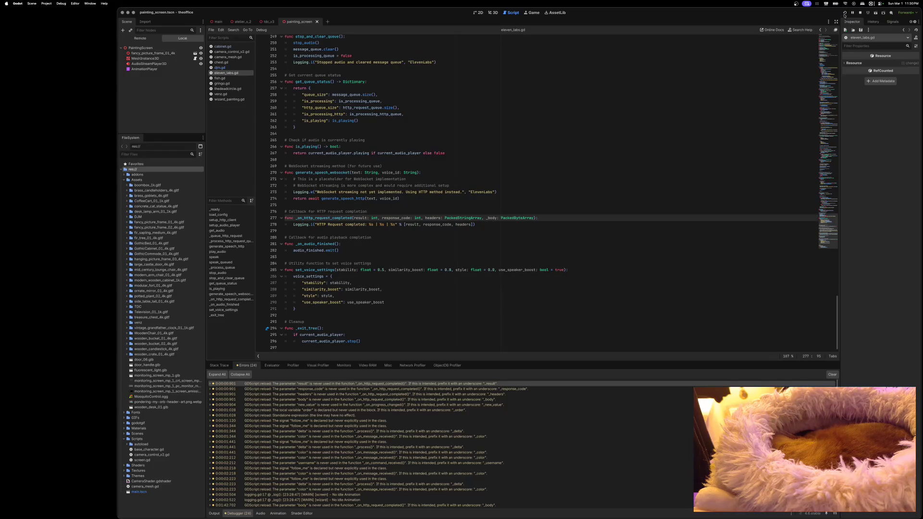
left_click_drag(486, 120, 572, 96)
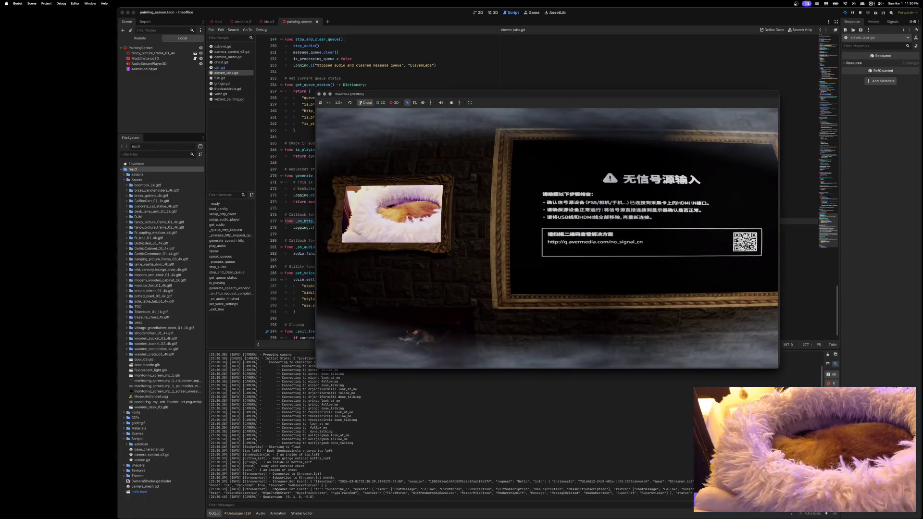
left_click(243, 513)
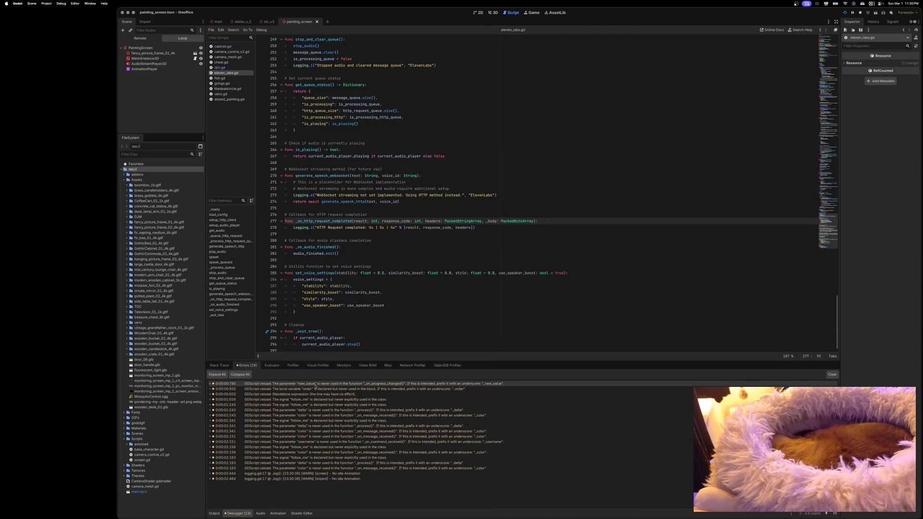
double_click(315, 384)
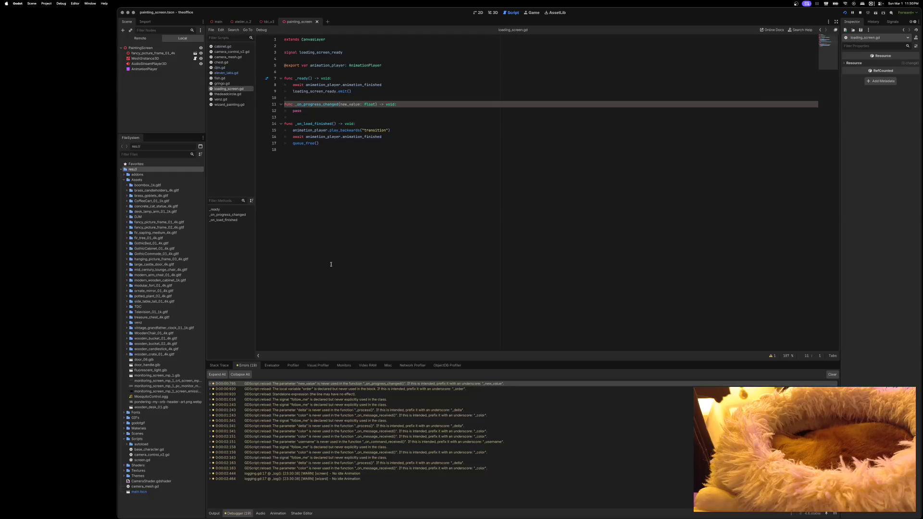
Step: Add Logging.i("Scene loading progress updated: %s" % new_value, self.name) to _on_progress_changed and save
key("Return")
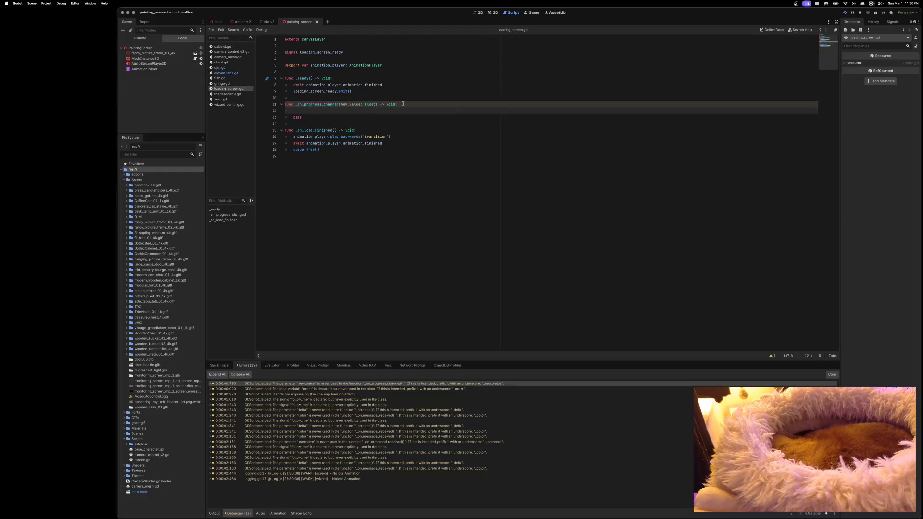
type("Logging.")
type("i(")
type("\"")
type("Scene loa")
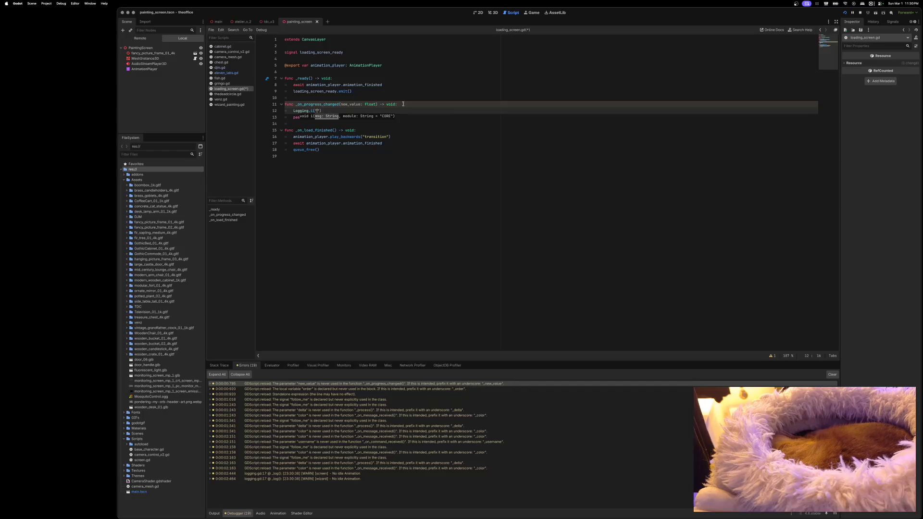
type("ding progre")
type("ss updated:")
type(" %s\" % ")
type("new_v")
key("BackSpace")
key("BackSpace")
key("BackSpace")
type("alue,")
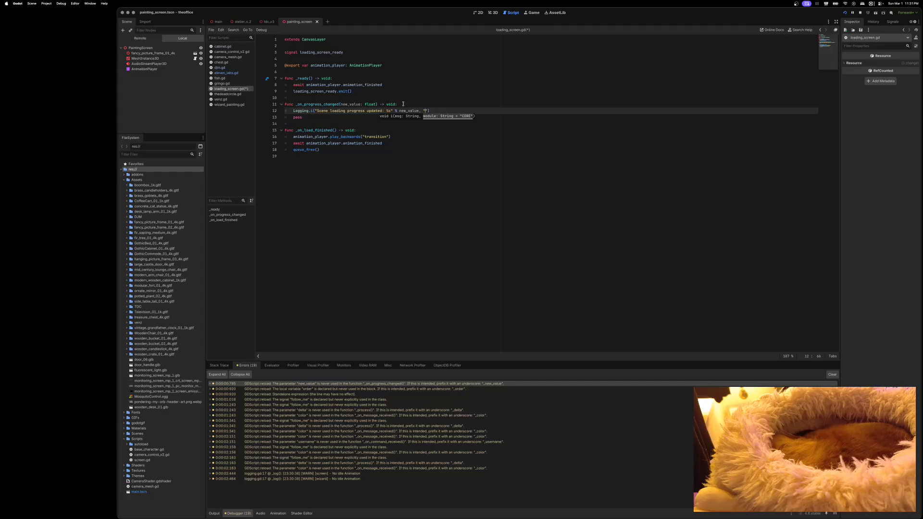
key("BackSpace")
key("BackSpace")
type("lf.")
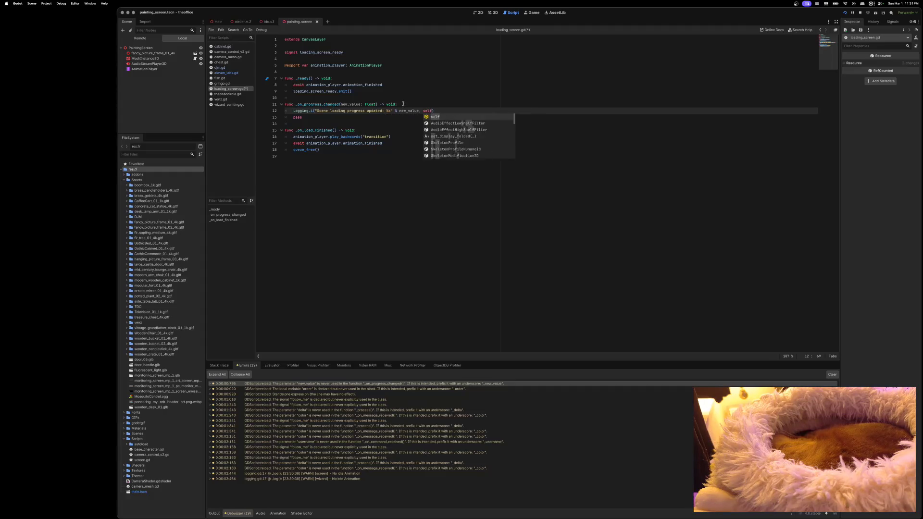
type("name")
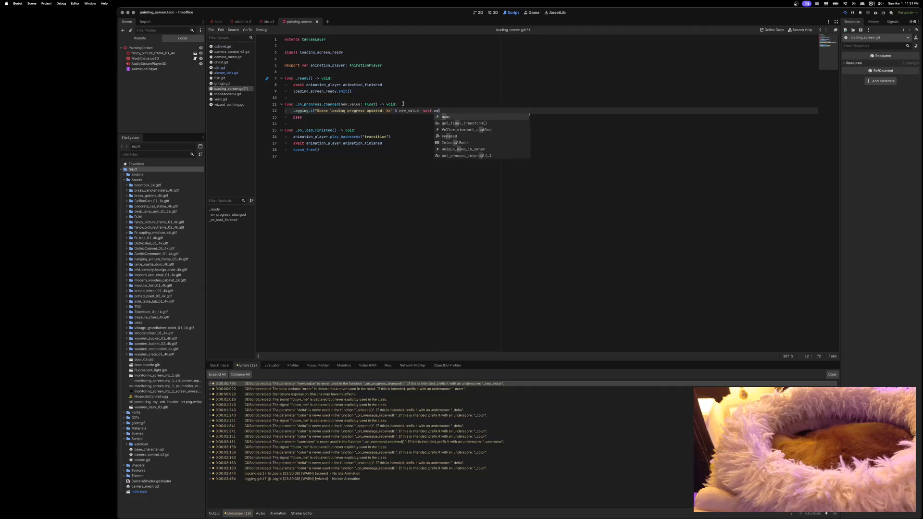
key("super+s")
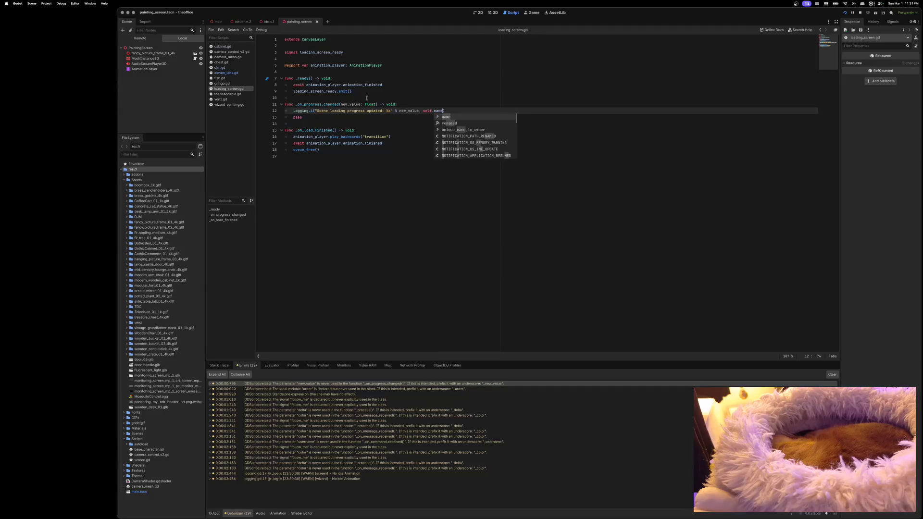
left_click(234, 73)
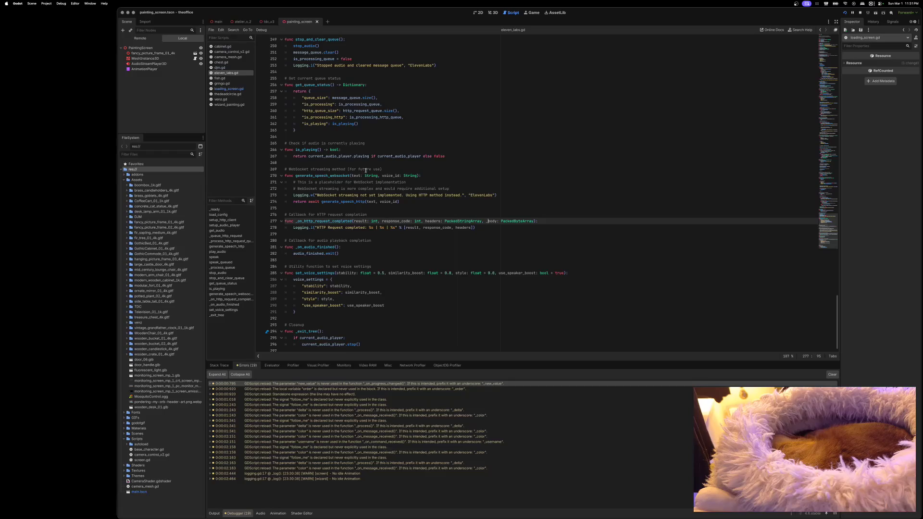
Step: Tag the eleven_labs.gd HTTP log with "ElevenLabs", rerun, and jump to camera_control_v2.gd's unused order variable
left_click(474, 228)
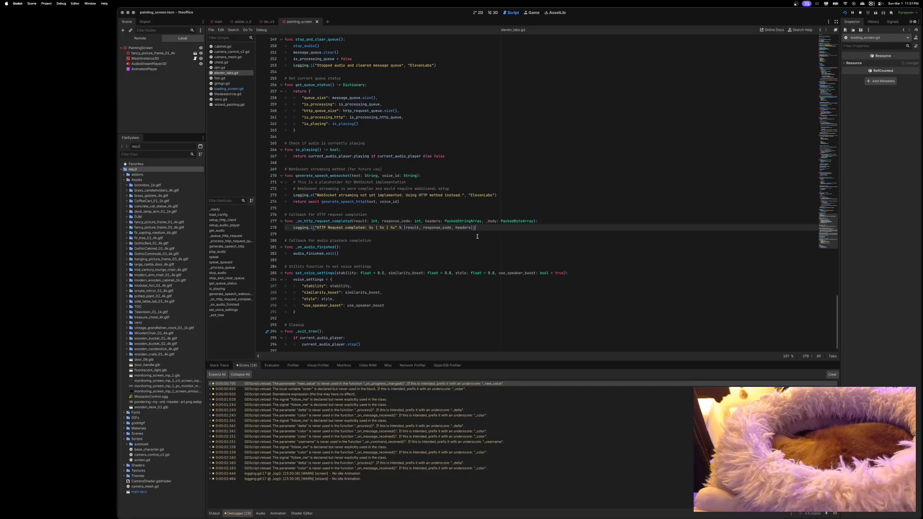
type(", \"E")
type("levenLabs")
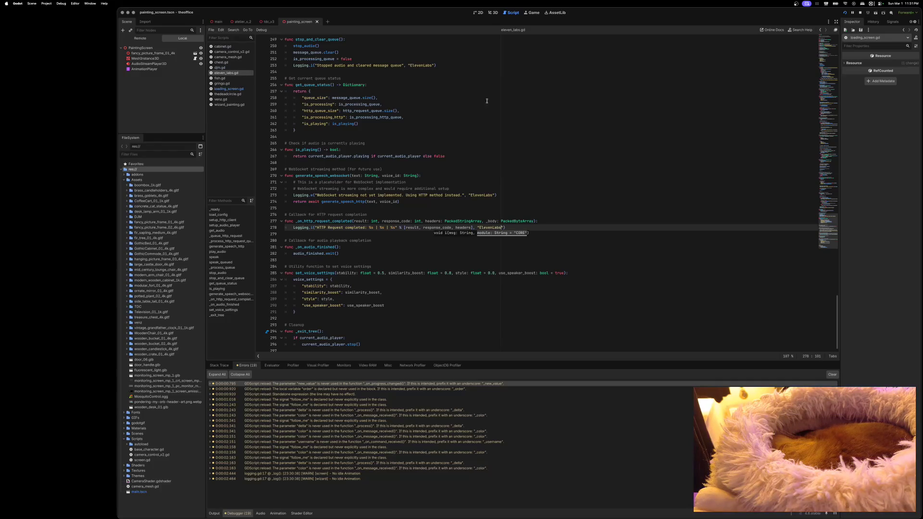
left_click(845, 12)
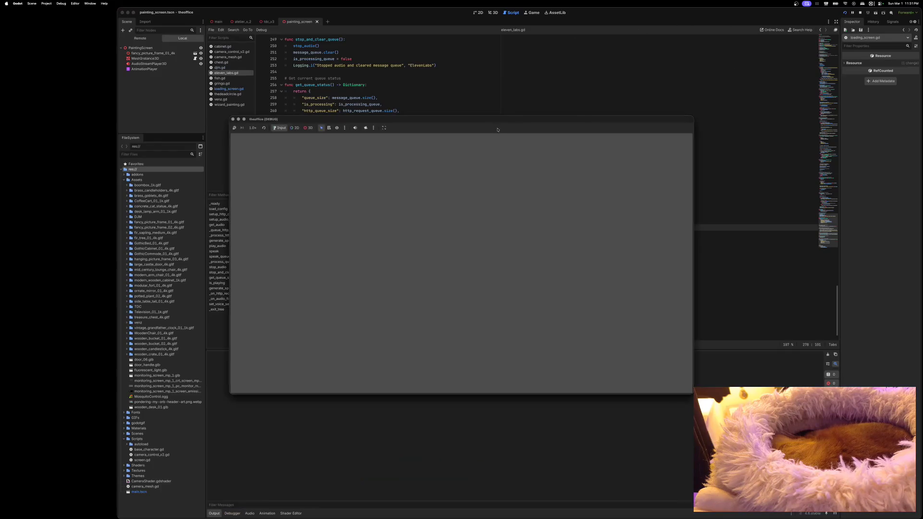
left_click_drag(467, 124, 601, 67)
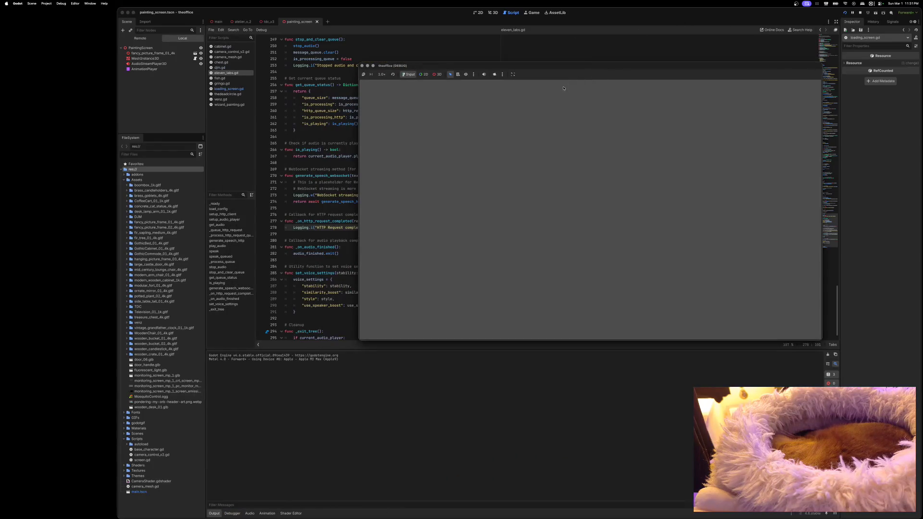
left_click(241, 514)
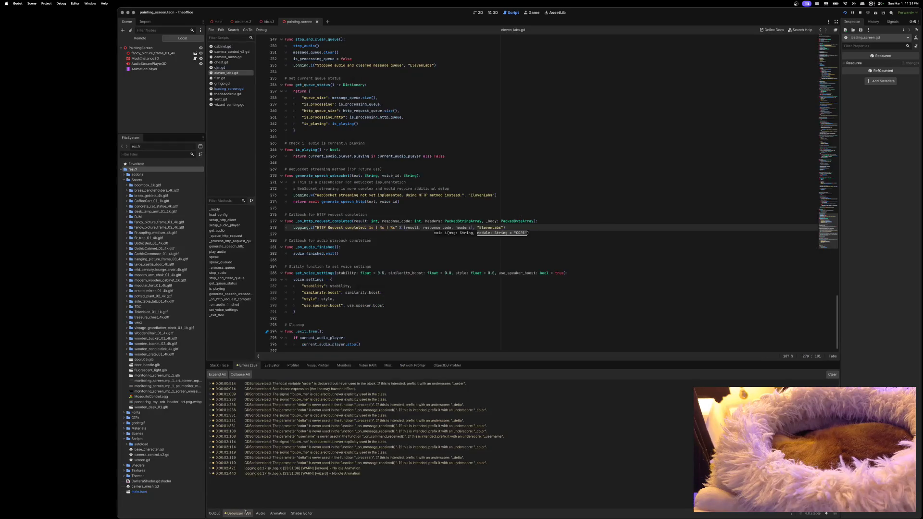
left_click(308, 384)
scroll(370, 161, "up", 2)
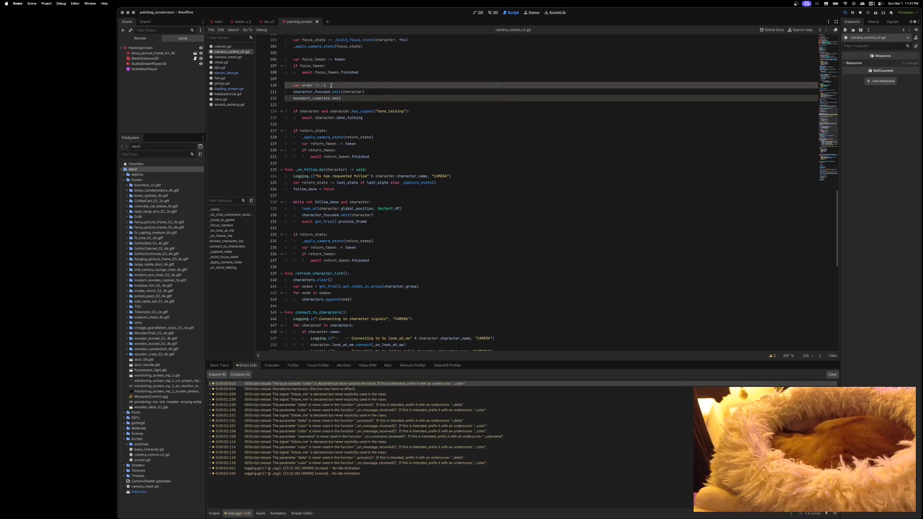
Step: Add () to movement_complete.emit and delete the unused 'var order := -1' line
scroll(339, 100, "up", 1)
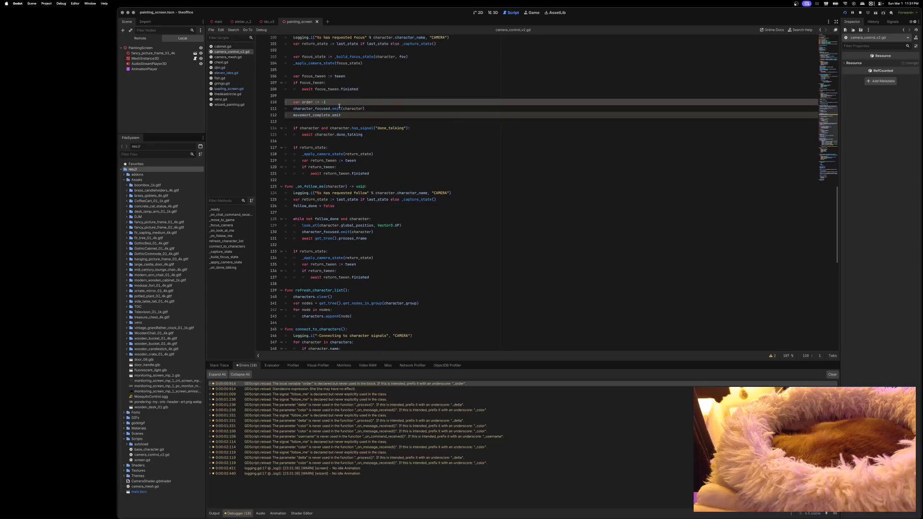
left_click(348, 115)
type("()")
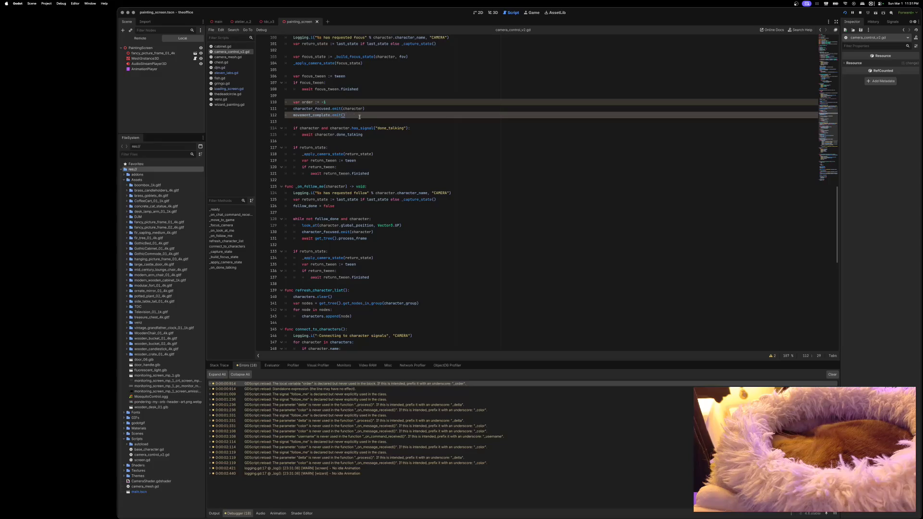
scroll(360, 117, "up", 2)
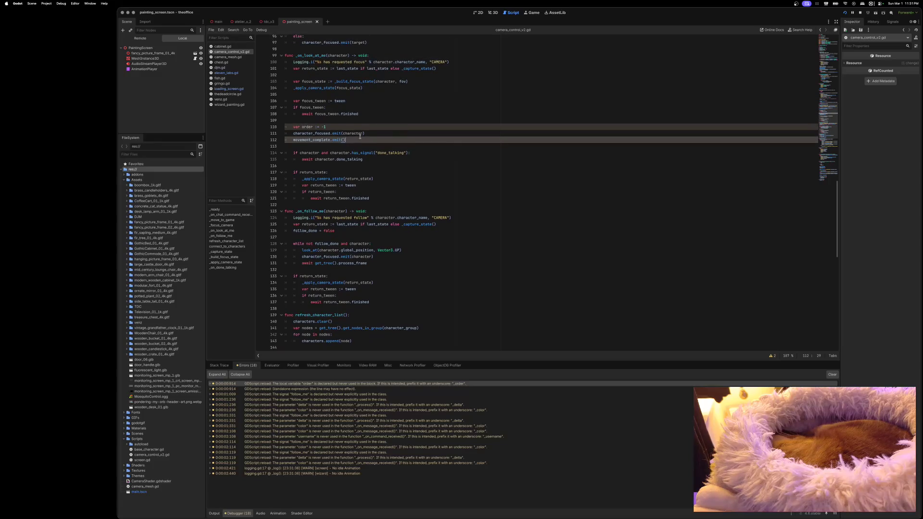
left_click_drag(327, 127, 264, 126)
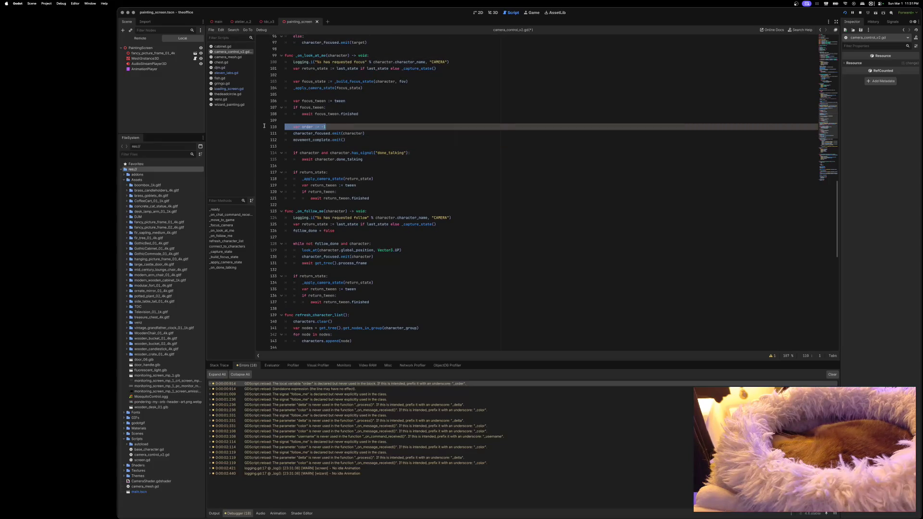
key("BackSpace")
key("BackSpace")
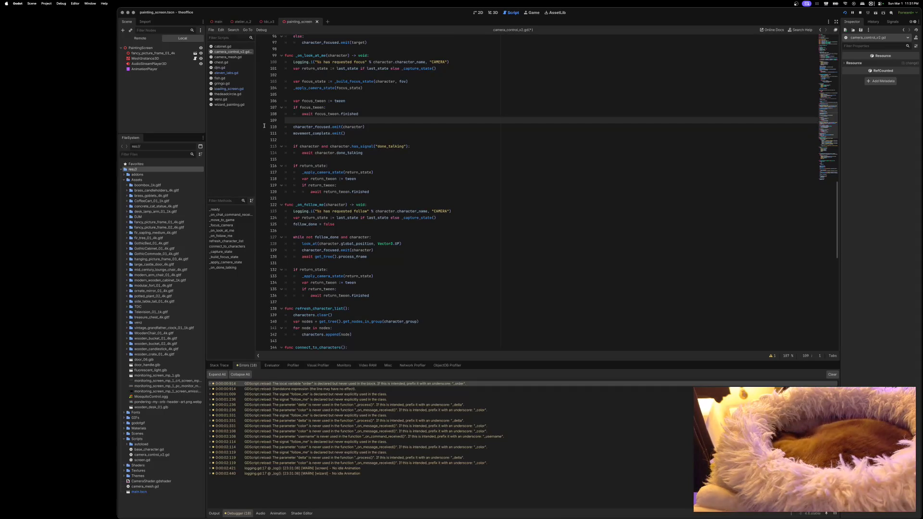
Step: Save camera_control_v2.gd and open the unused follow_me signal declaration in base_character.gd
key("ctrl+s")
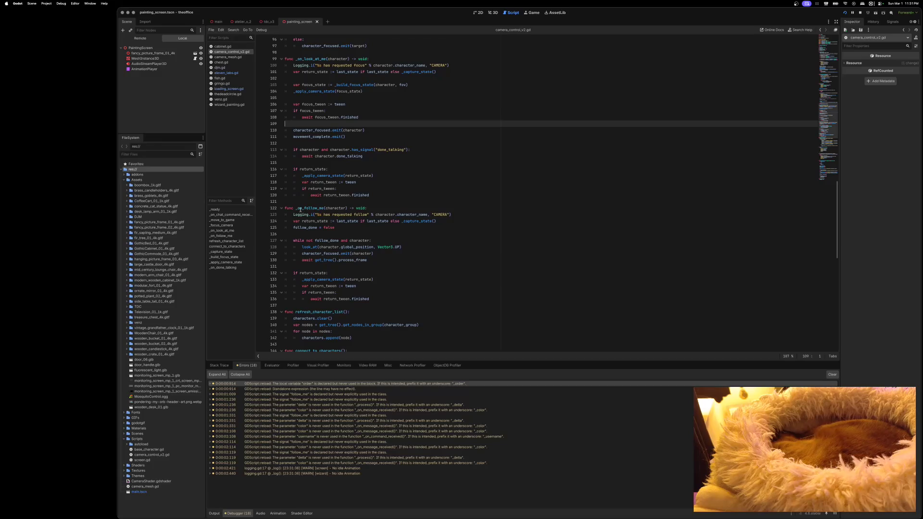
left_click(291, 391)
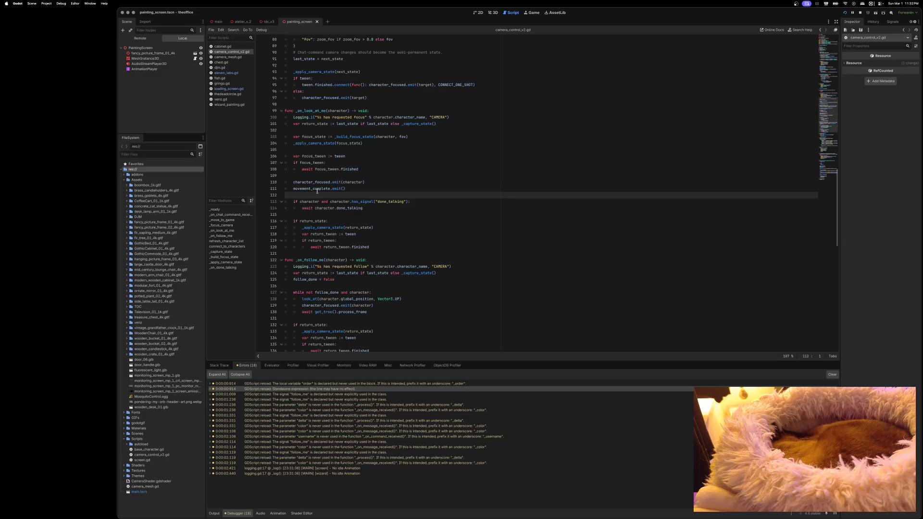
left_click(302, 395)
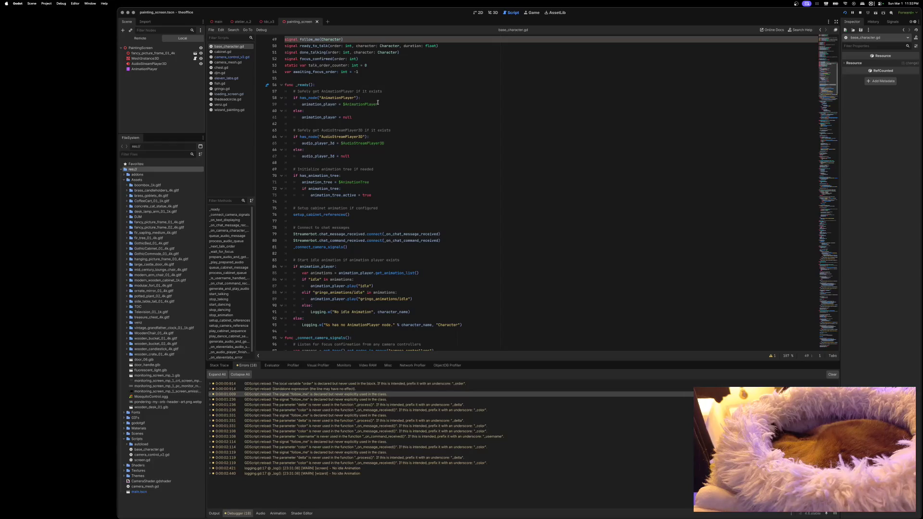
Step: Delete 'signal follow_me(Character)' from base_character.gd, then open venz.gd's follow_me declaration
scroll(378, 103, "up", 4)
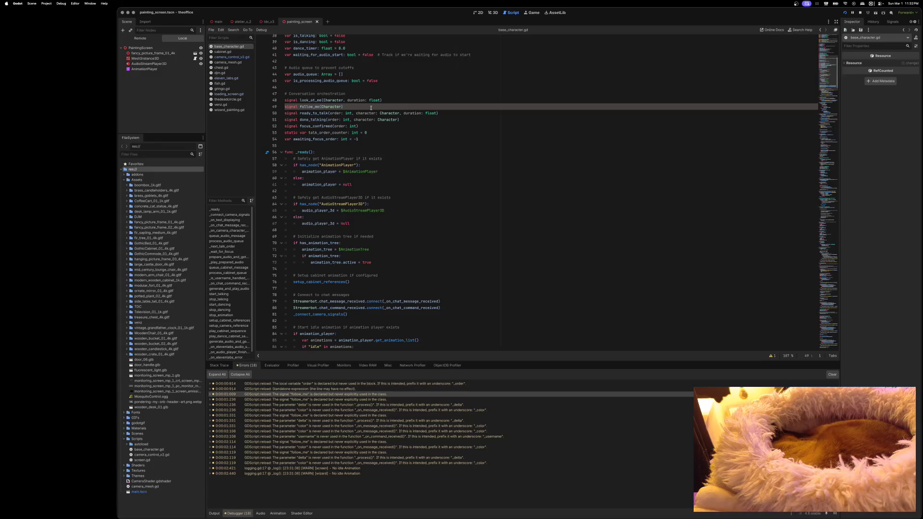
left_click_drag(365, 106, 275, 108)
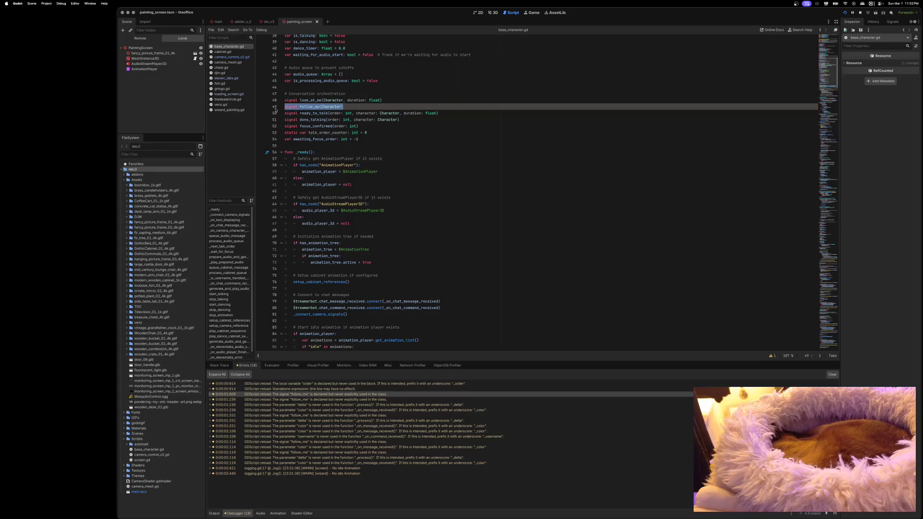
key("BackSpace")
key("BackSpace")
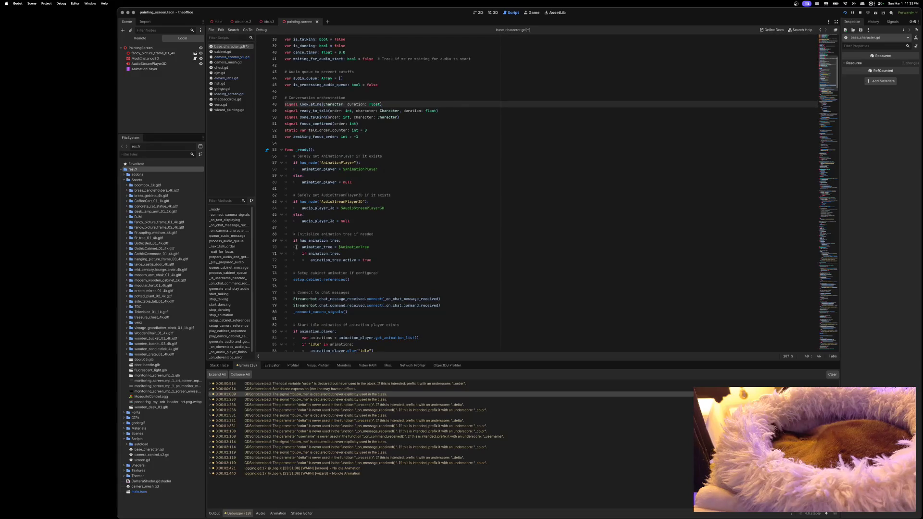
left_click(337, 400)
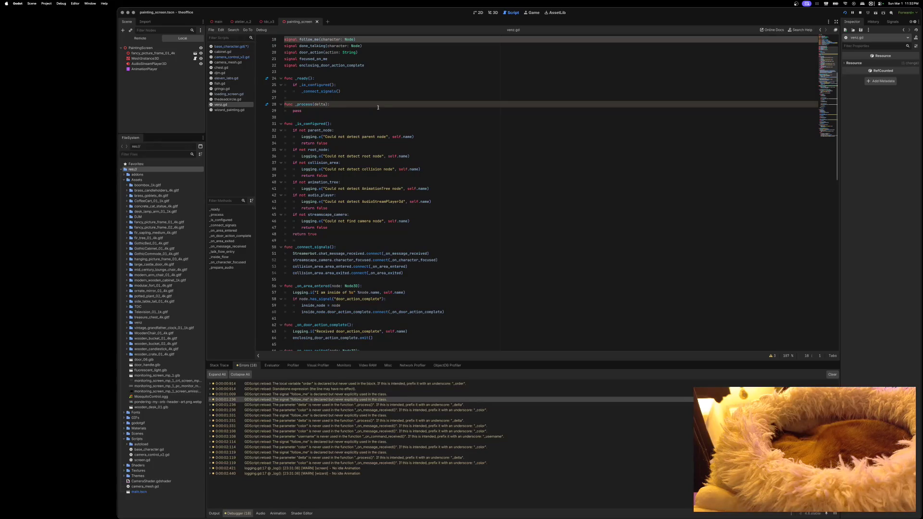
Step: Declare a new func _on_follow_me() below line 75 of venz.gd
scroll(367, 124, "up", 2)
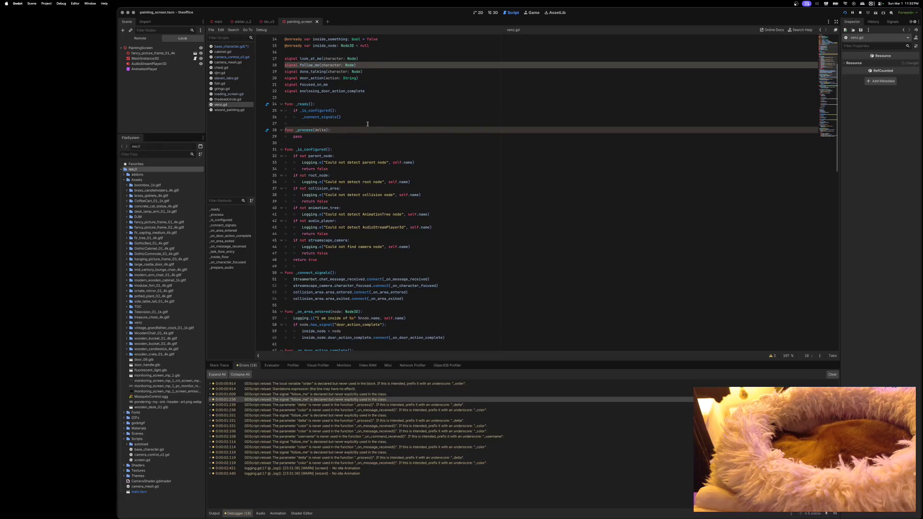
scroll(368, 124, "down", 7)
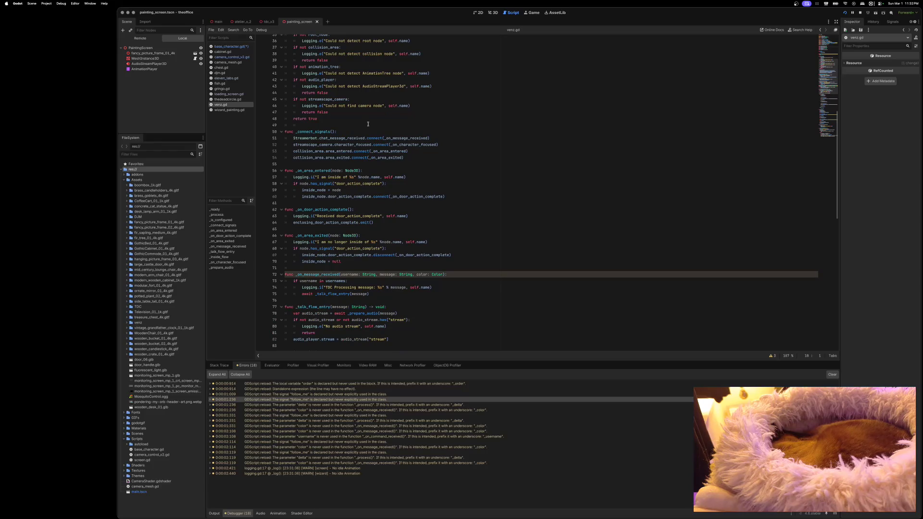
scroll(368, 124, "down", 3)
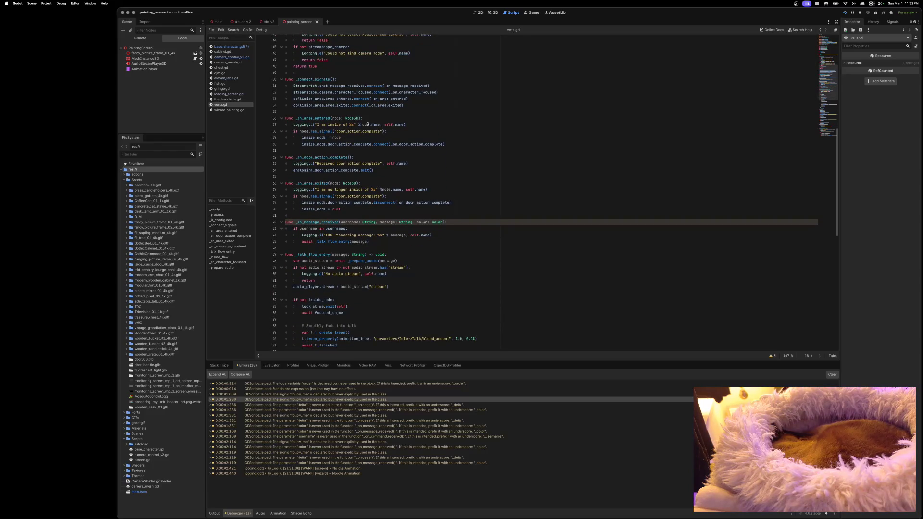
scroll(373, 133, "down", 3)
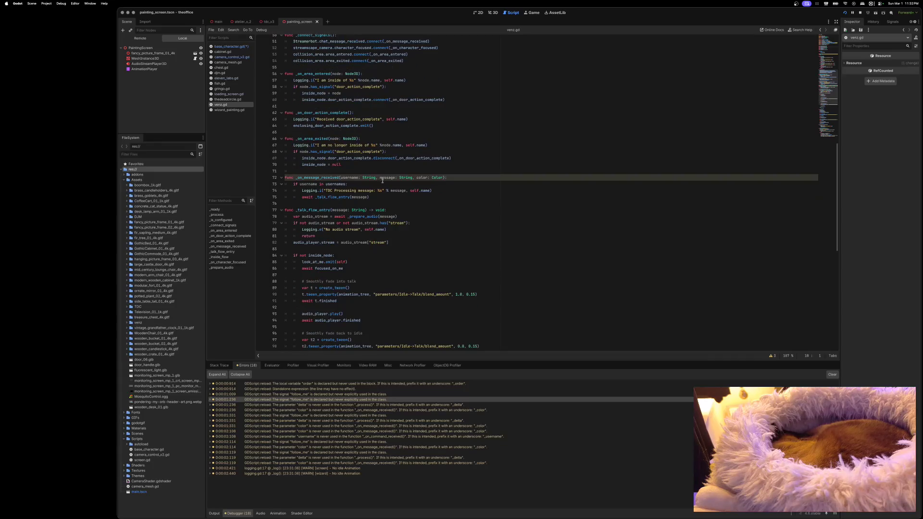
scroll(395, 211, "up", 1)
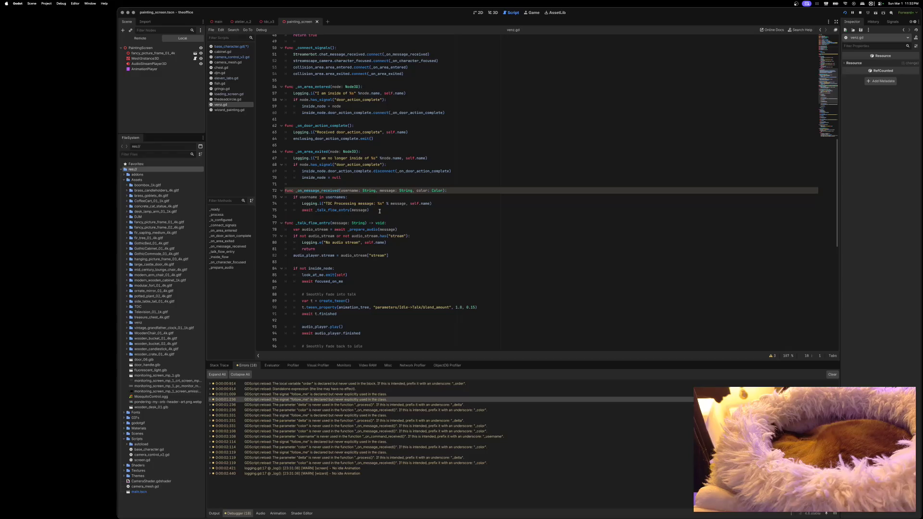
scroll(380, 211, "down", 10)
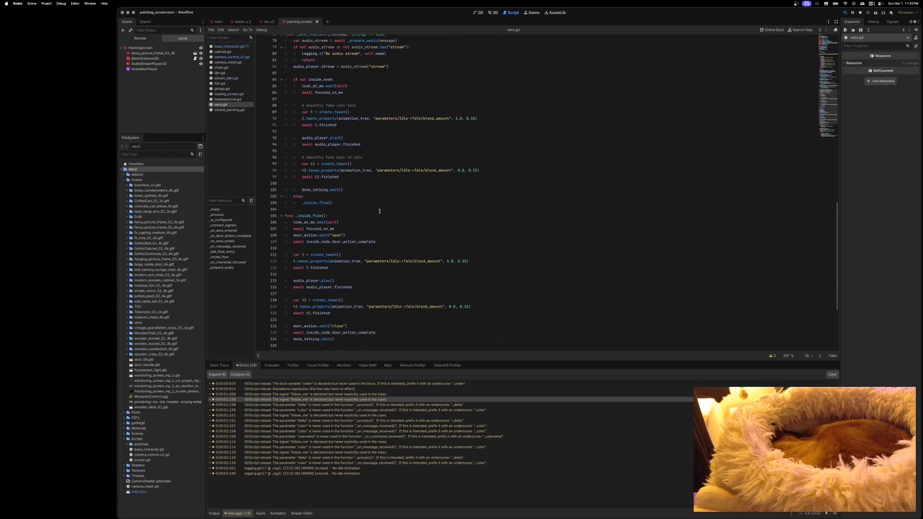
scroll(379, 211, "down", 6)
scroll(380, 211, "up", 20)
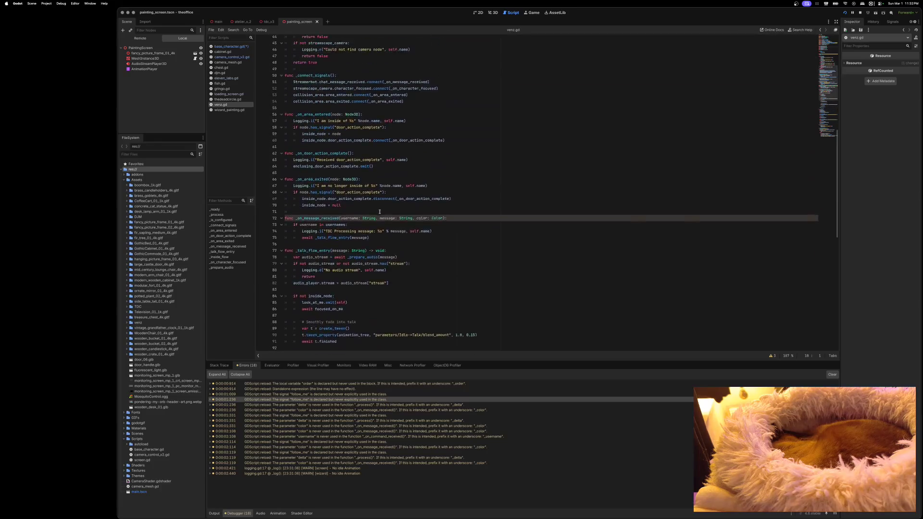
scroll(380, 211, "down", 6)
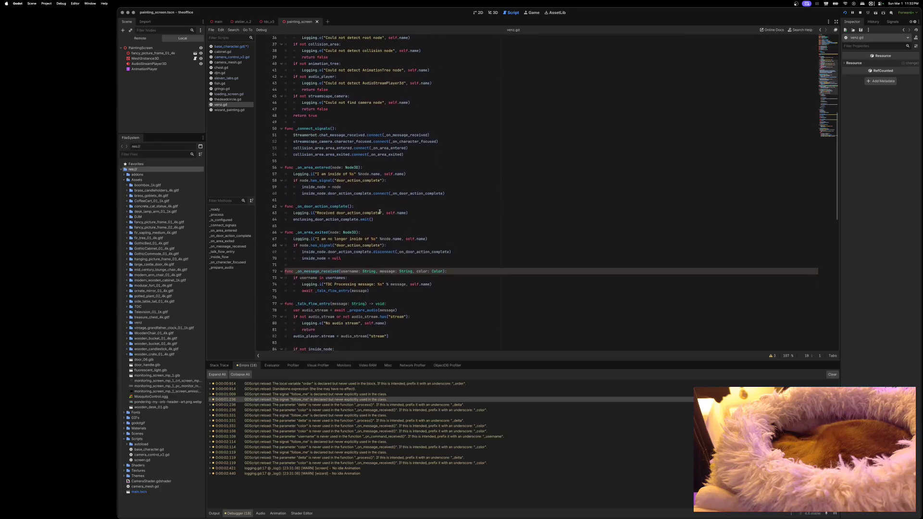
left_click(383, 215)
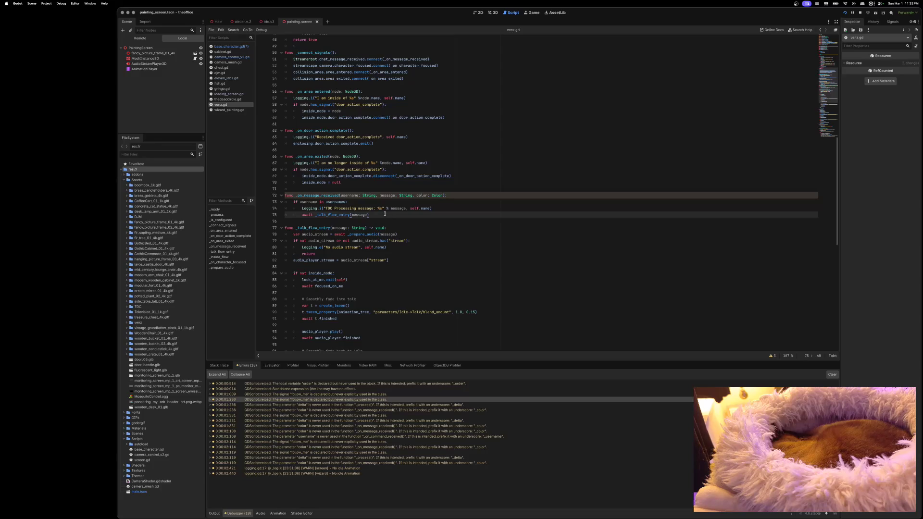
key("Return")
key("Return")
type("func _on_follow_me")
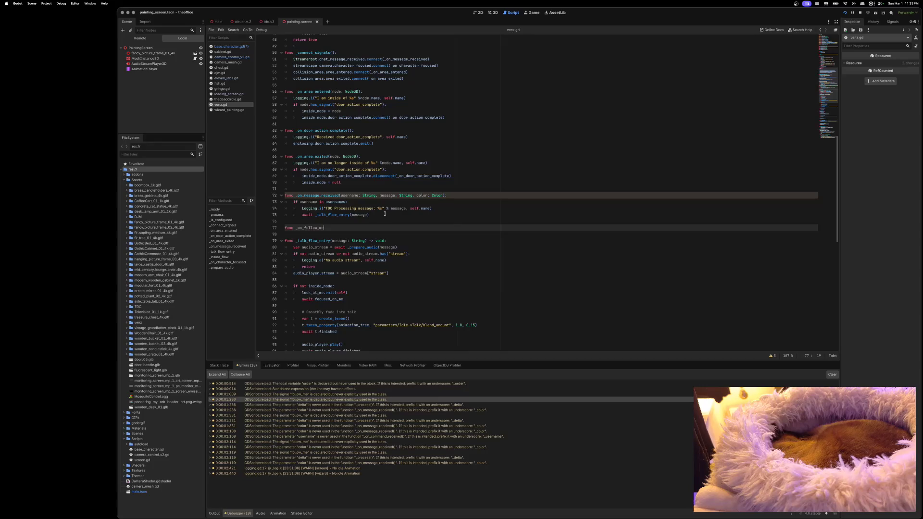
type("():")
Step: Give _on_follow_me a pass body, save the scripts, and run the project
key("Return")
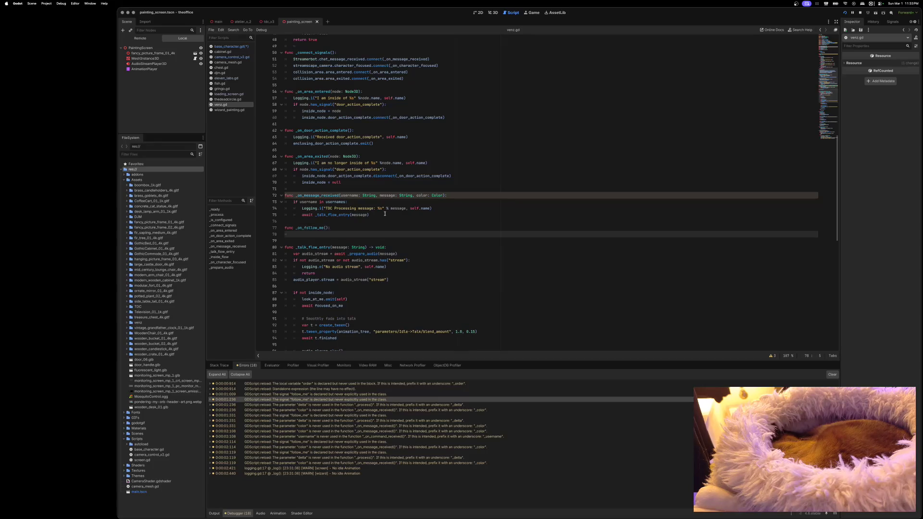
type("pass")
key("super+s")
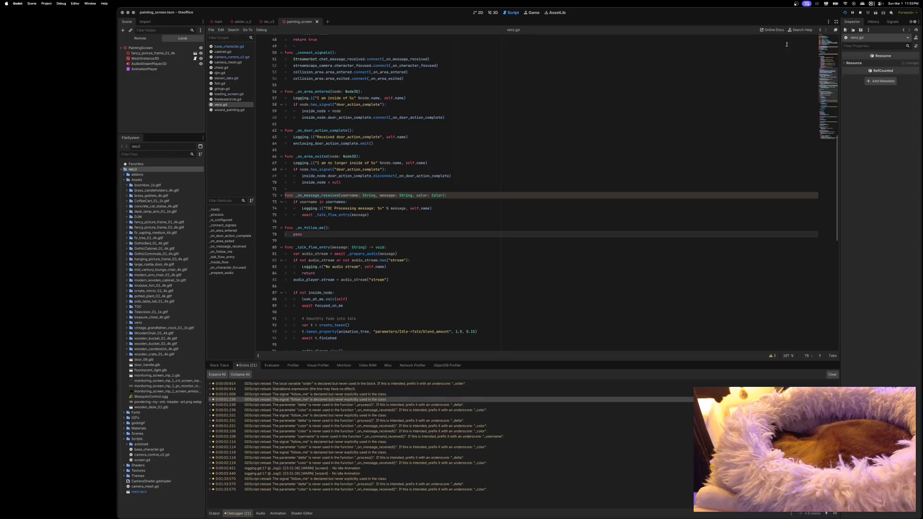
left_click(845, 12)
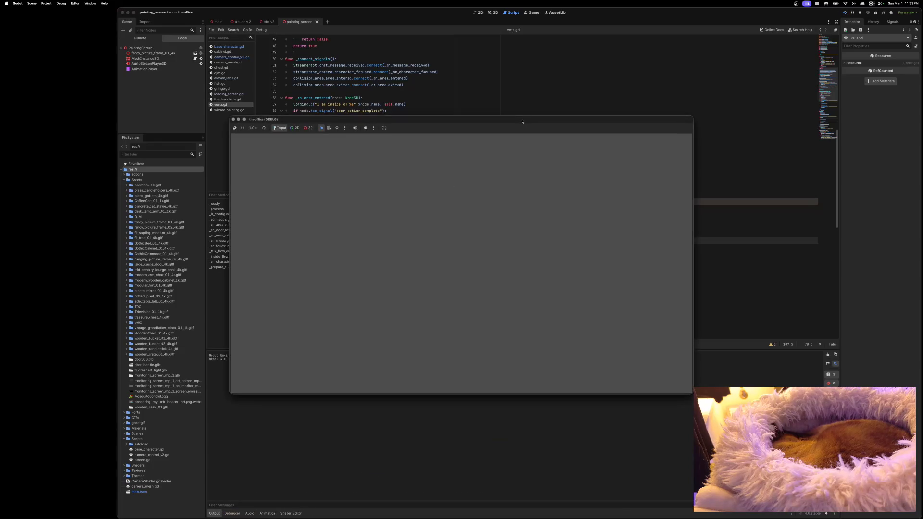
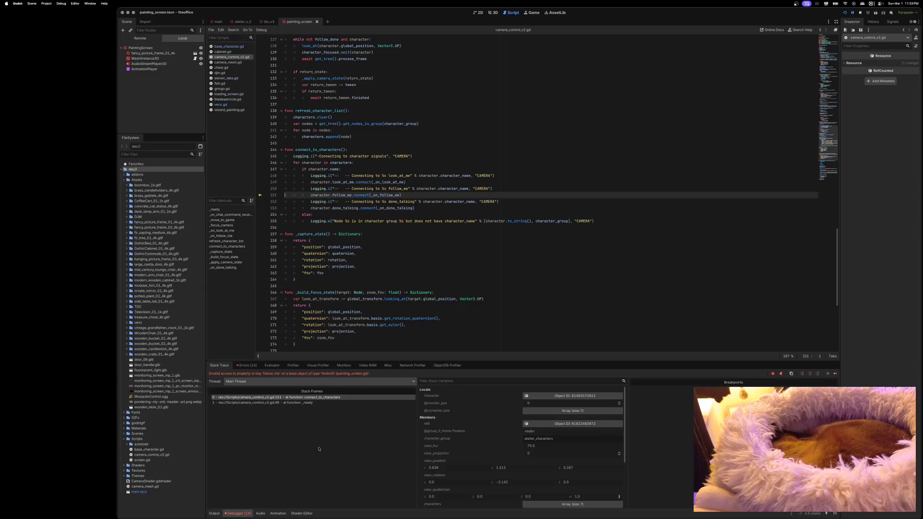
Step: Show the debugger's Errors list, then switch to the Output log
left_click(247, 365)
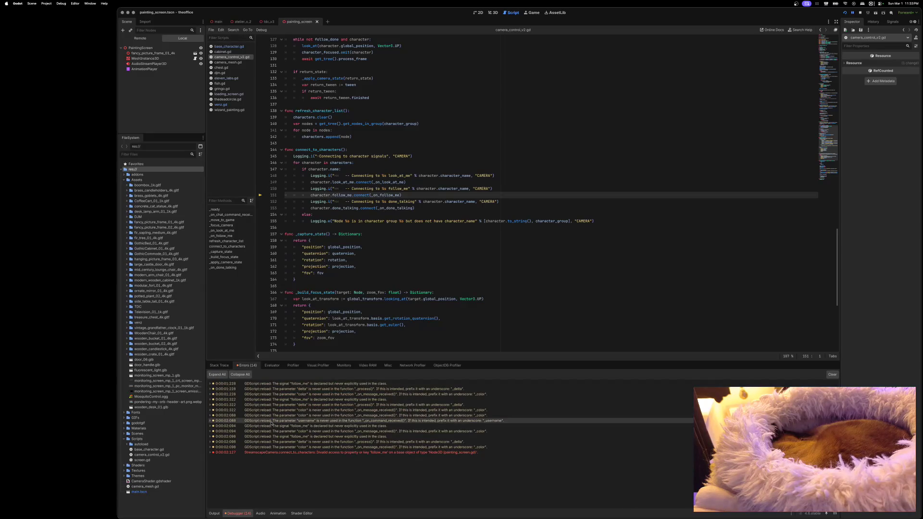
left_click(214, 514)
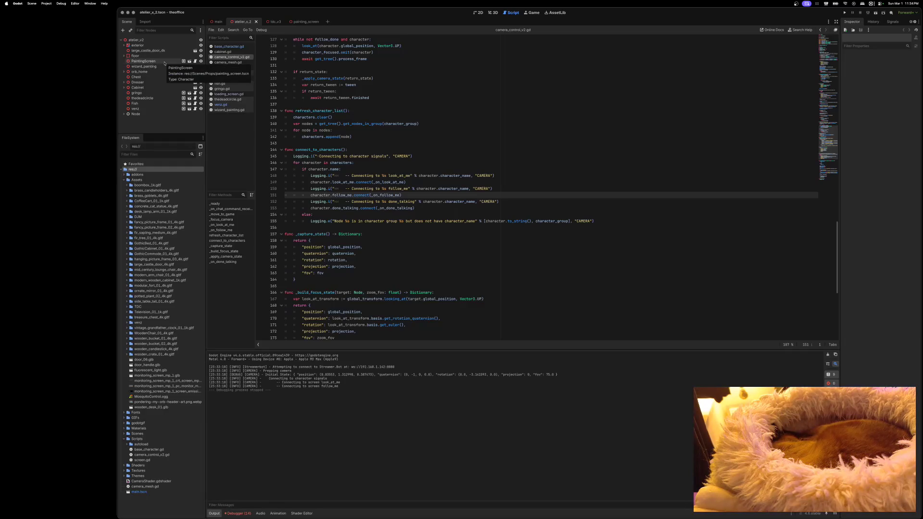
Step: Change PaintingScreen's Character Name from 'screen' to 'game' and save the scene
left_click(165, 61)
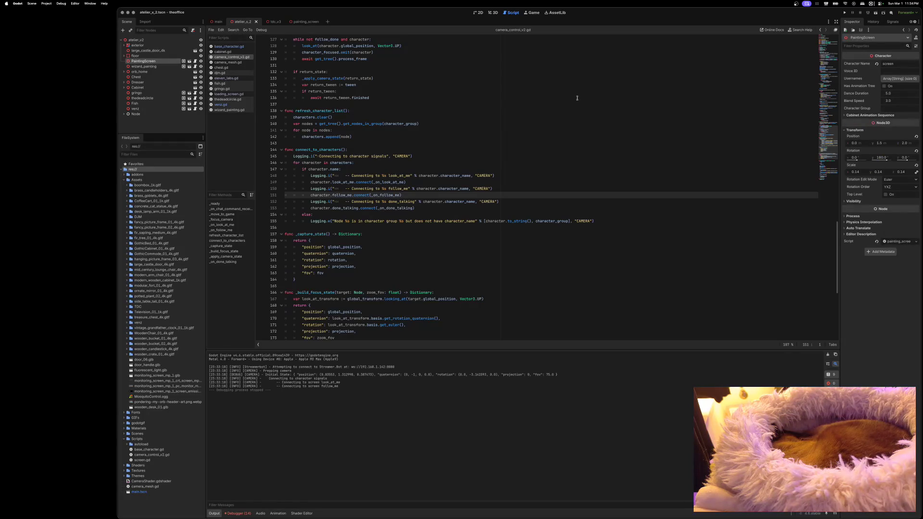
double_click(890, 63)
type("game")
key("ctrl+s")
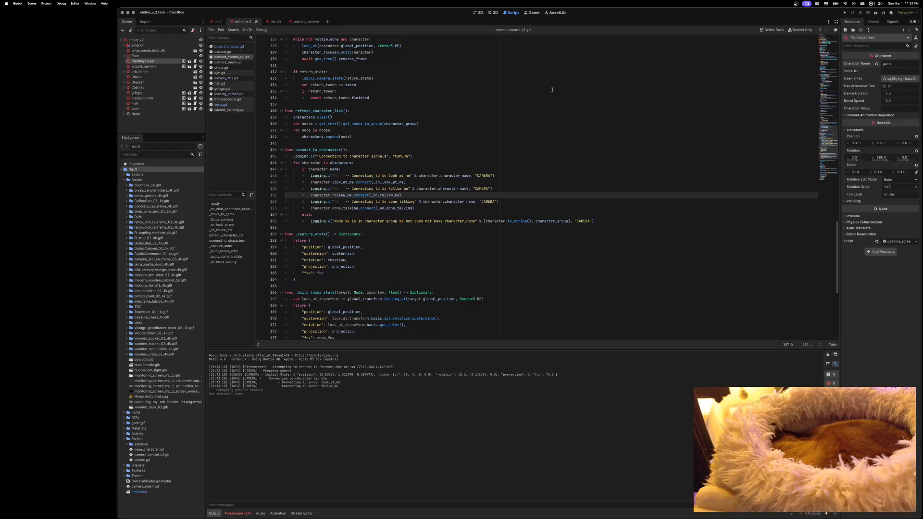
left_click(194, 61)
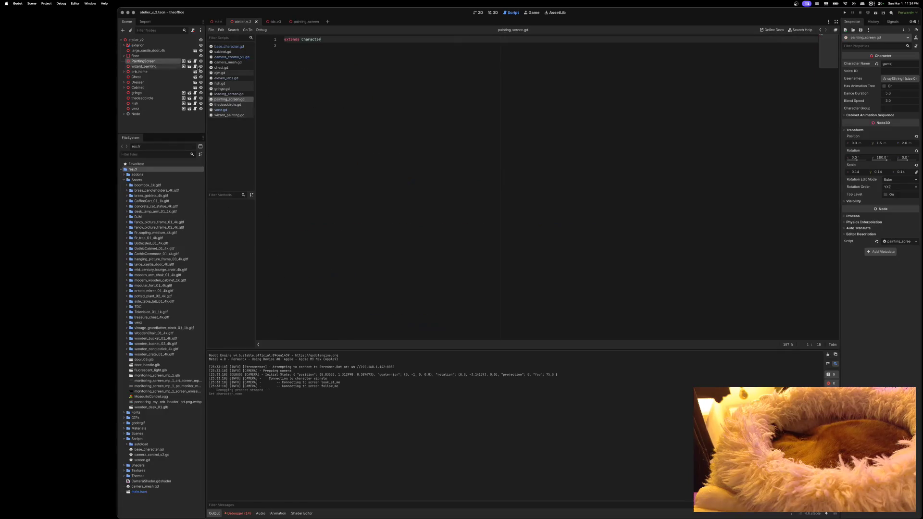
Step: Open wizard_painting.gd, then djm.gd, and place the caret in the djm.gd code
left_click(147, 66)
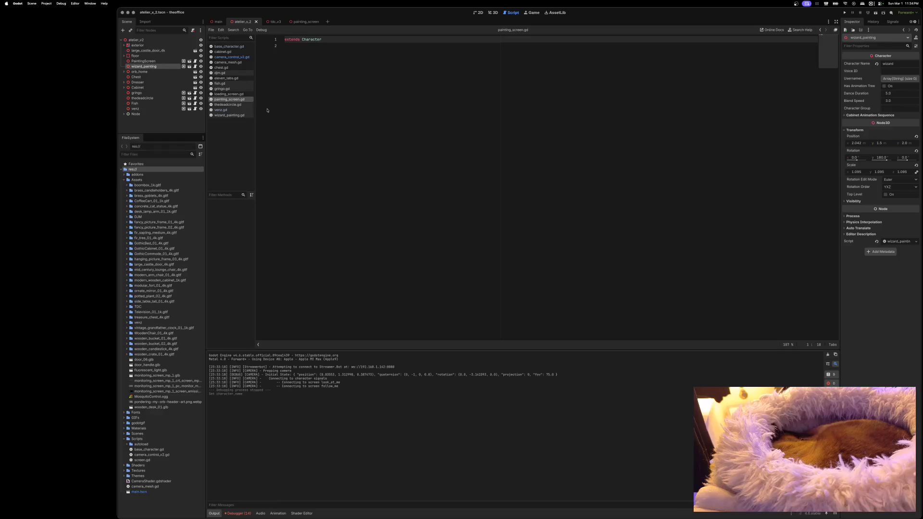
left_click(195, 66)
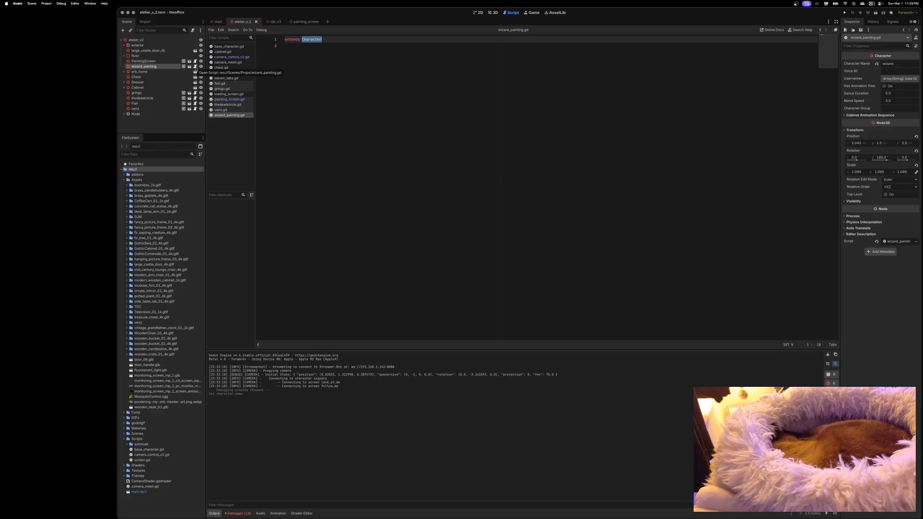
left_click(231, 73)
left_click(463, 118)
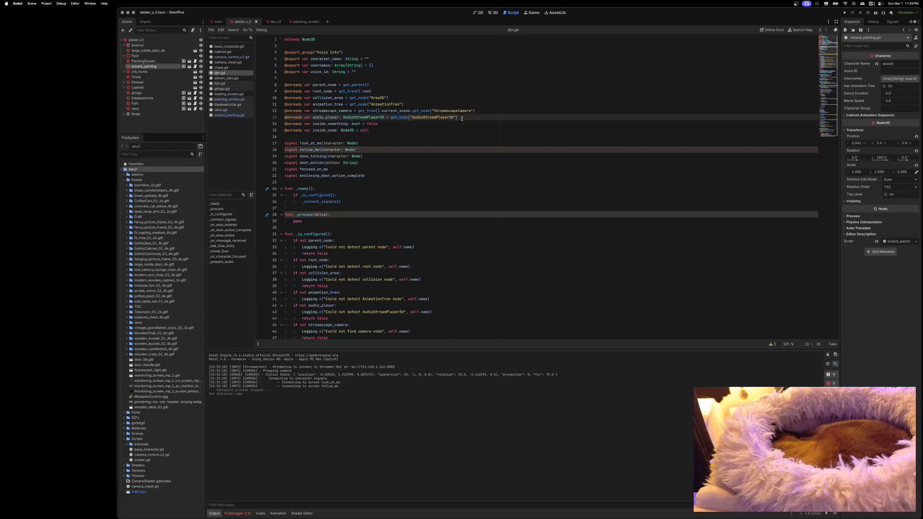
Step: Copy all of djm.gd and paste it over painting_screen.gd's contents
key("ctrl+a")
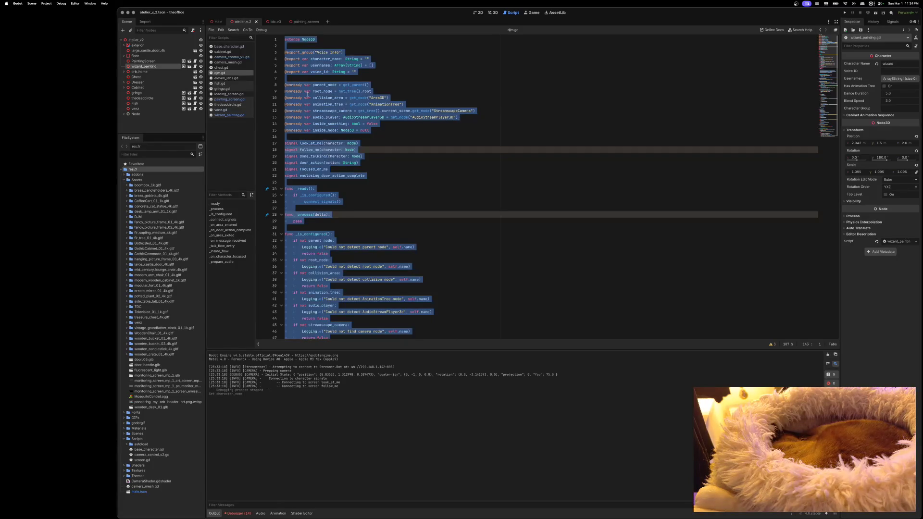
left_click(137, 61)
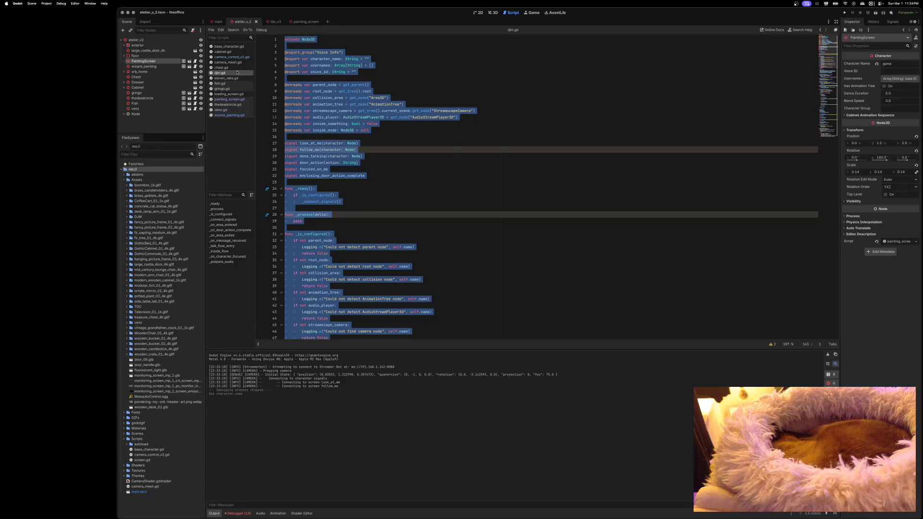
left_click(230, 99)
left_click(379, 69)
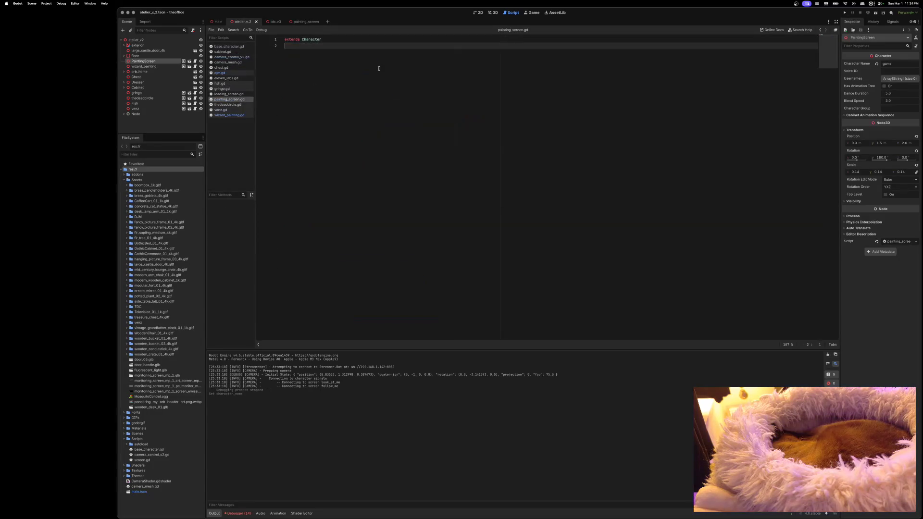
key("ctrl+a")
key("ctrl+v")
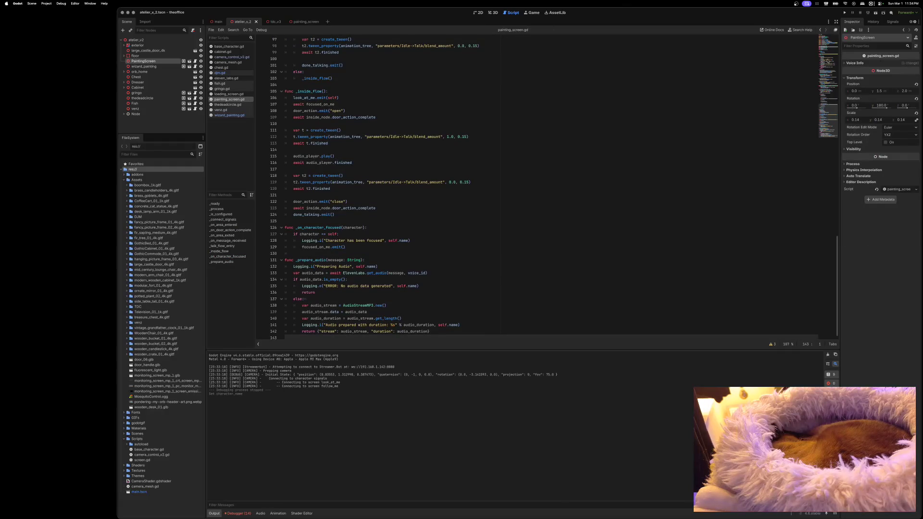
left_click(881, 63)
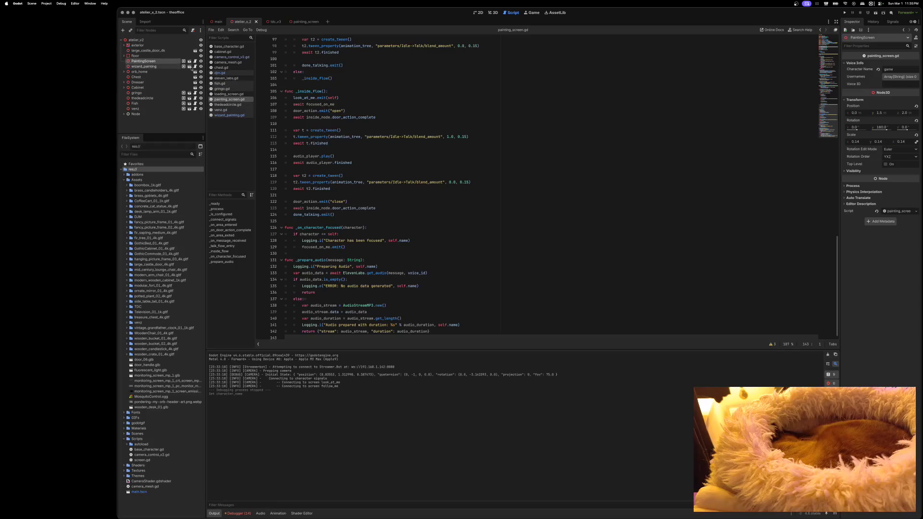
Step: Replace wizard_painting.gd with the same djm.gd code and run the project
left_click(195, 67)
left_click(355, 52)
key("ctrl+a")
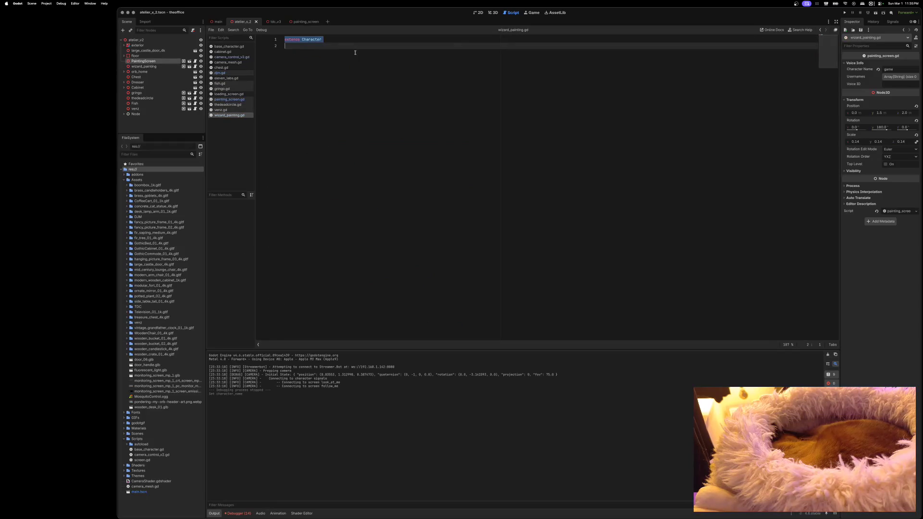
key("ctrl+v")
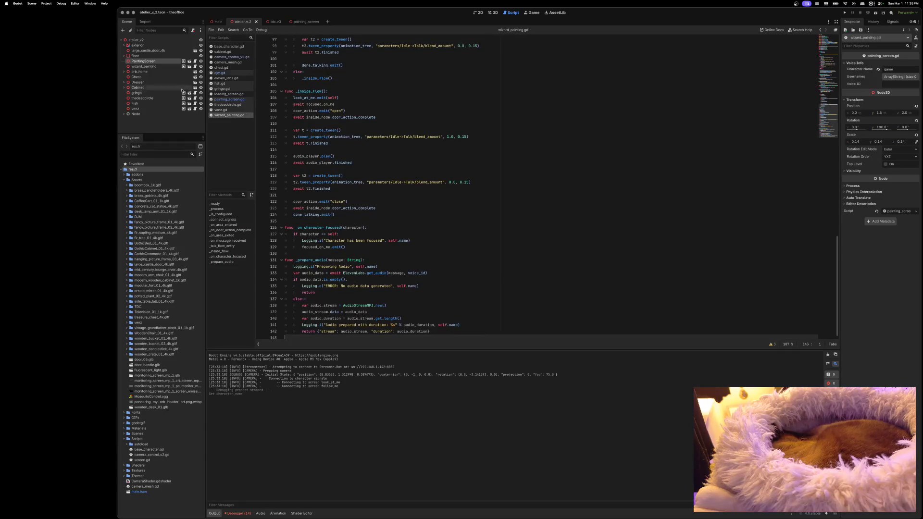
left_click(163, 67)
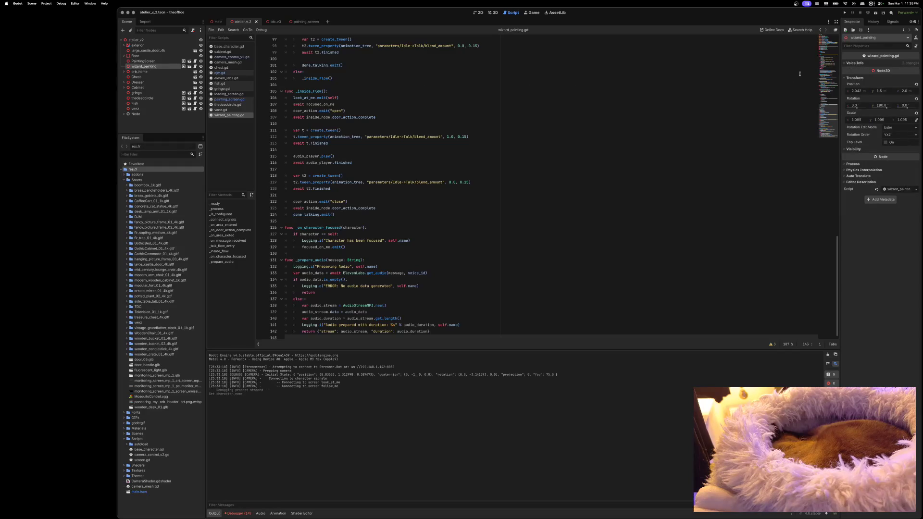
left_click(855, 63)
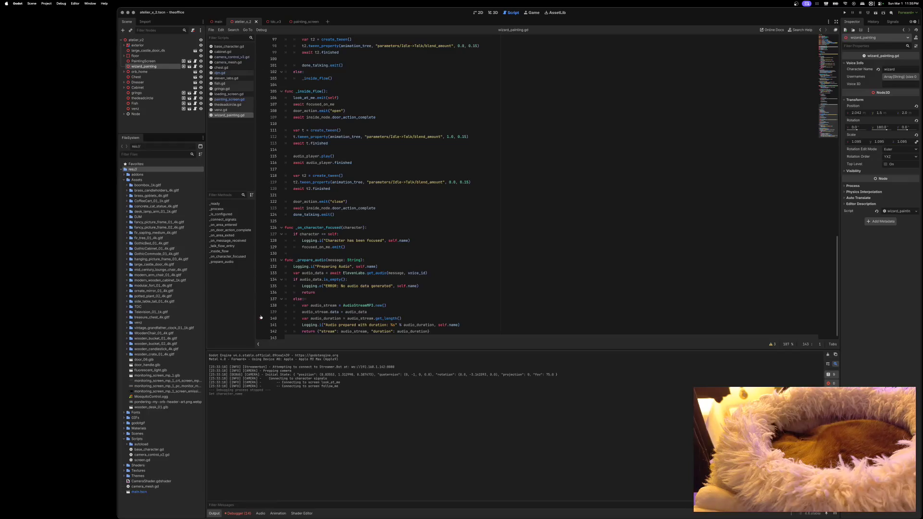
left_click(845, 12)
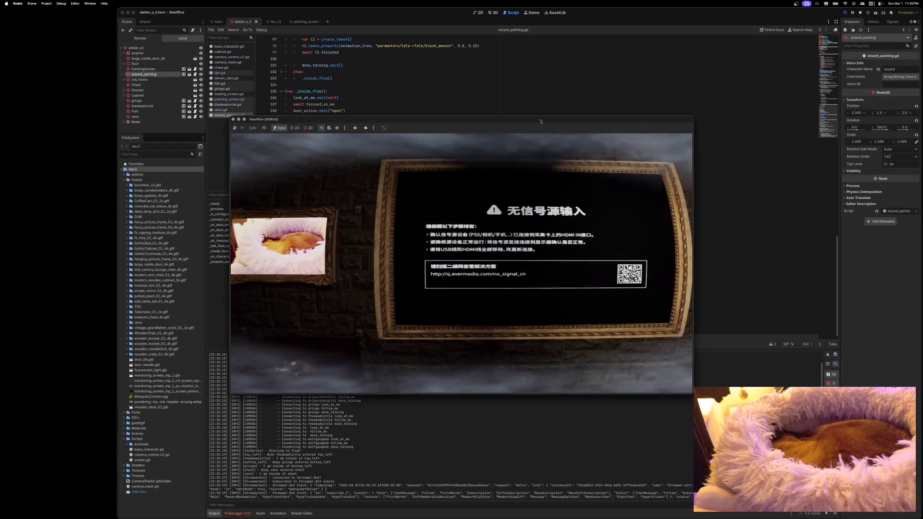
Step: Stop the game, review the debugger errors, and open the wizard_painting scene
left_click(243, 513)
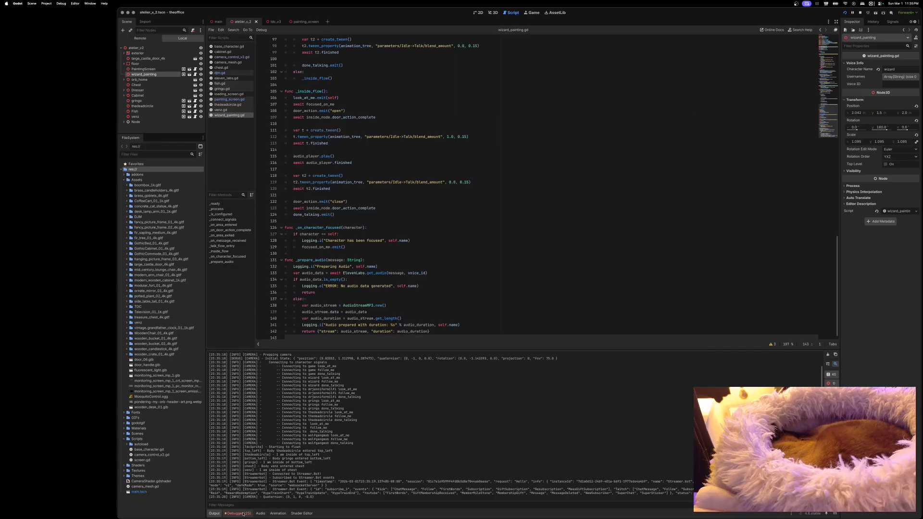
left_click(235, 514)
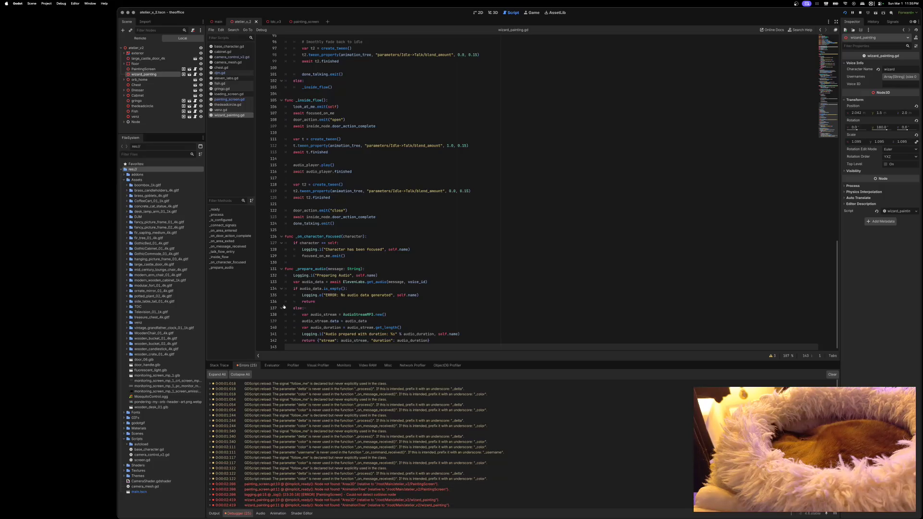
left_click(183, 74)
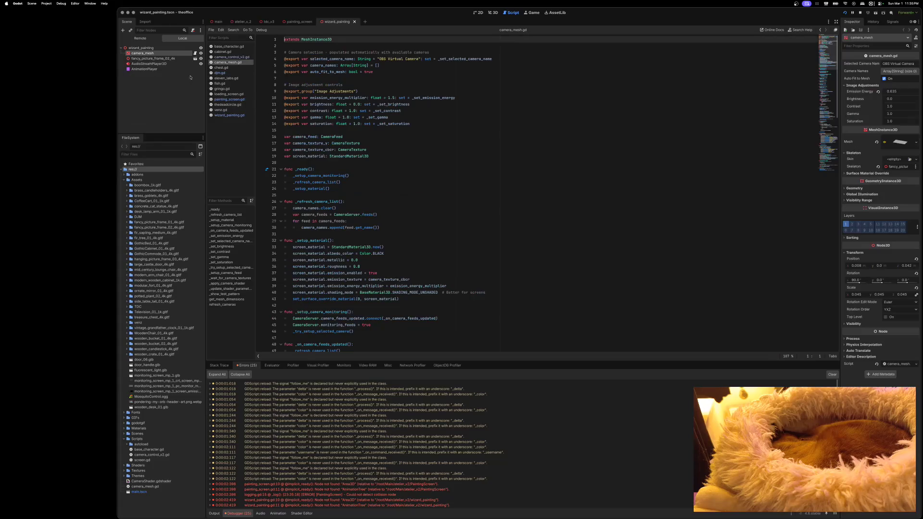
Step: Add an Area3D child node under the wizard_painting root
right_click(150, 48)
left_click(169, 53)
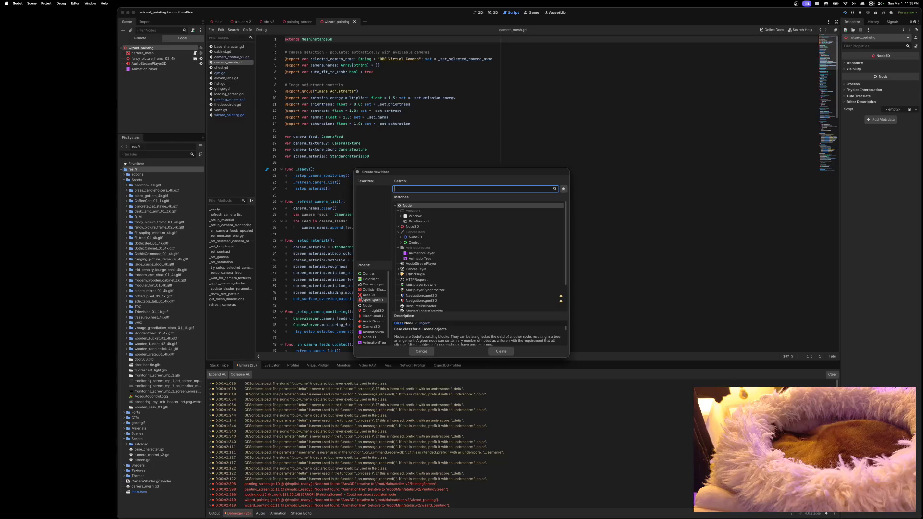
left_click(368, 296)
left_click(498, 352)
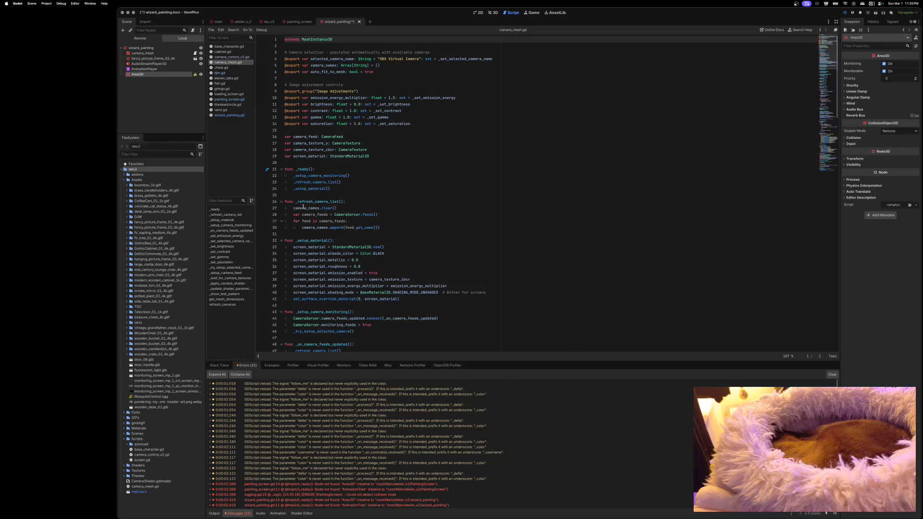
Step: Add a CollisionShape3D under the Area3D and give it a new BoxShape3D
right_click(154, 88)
left_click(161, 83)
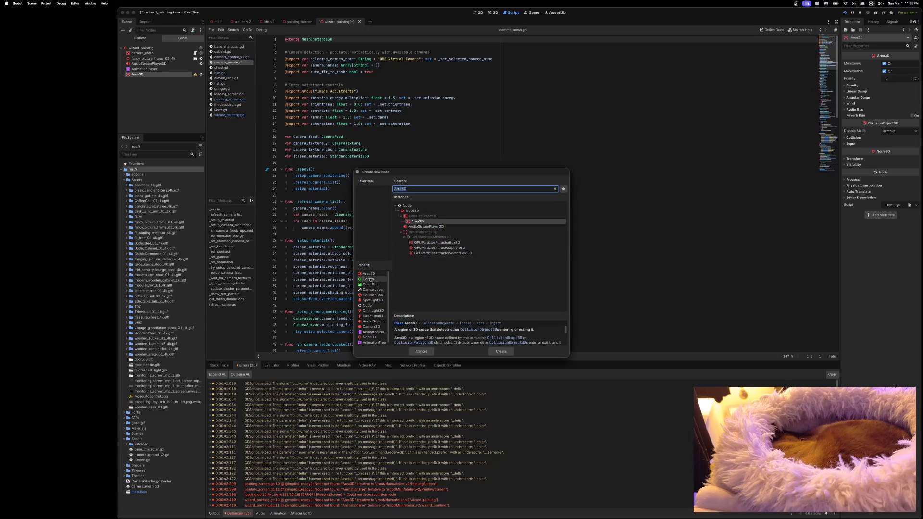
left_click(373, 295)
left_click(501, 351)
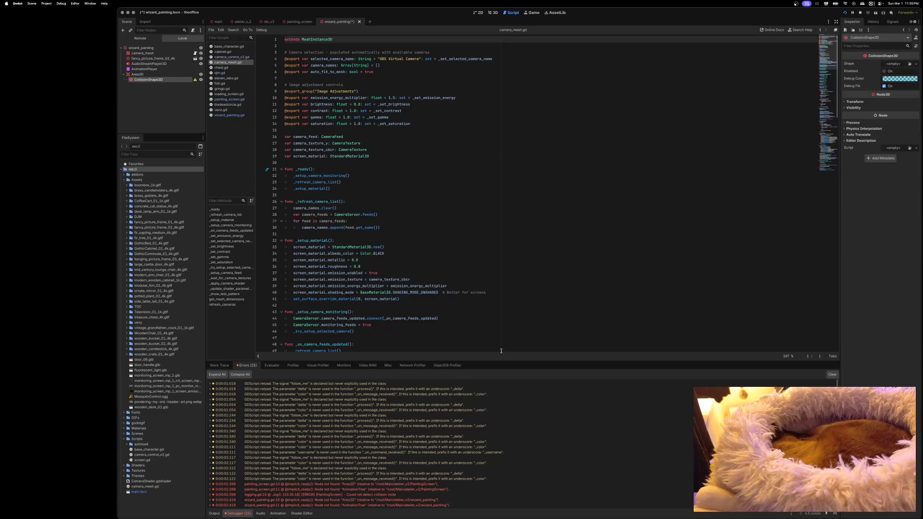
left_click(899, 64)
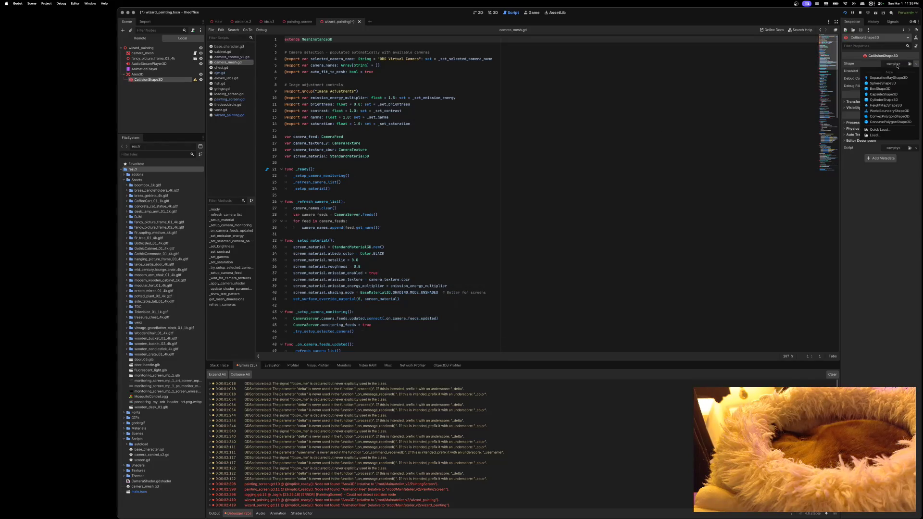
left_click(884, 89)
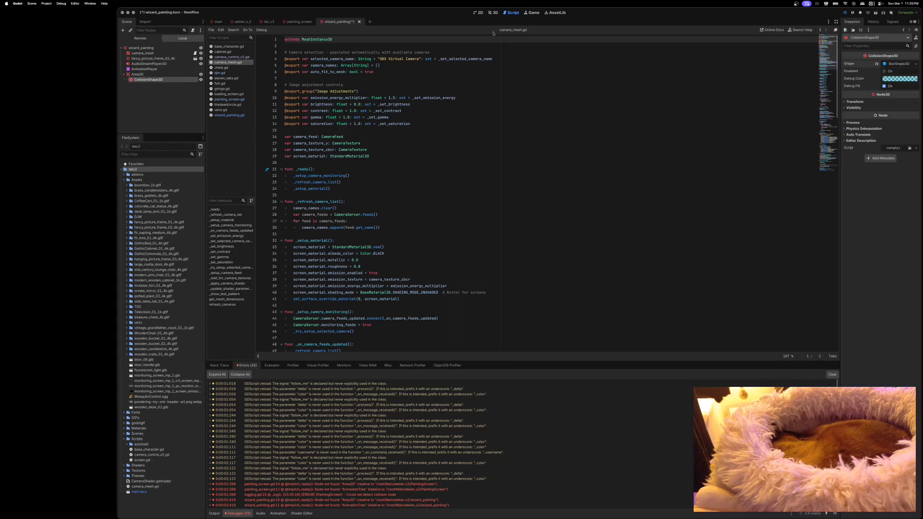
left_click(494, 13)
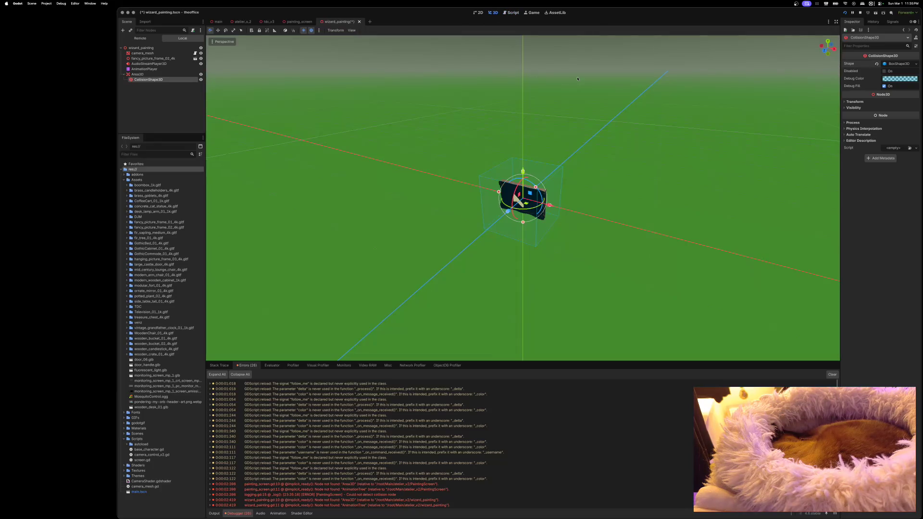
Step: In front view, fit the box's left, right, top and bottom edges to the frame
left_click(824, 53)
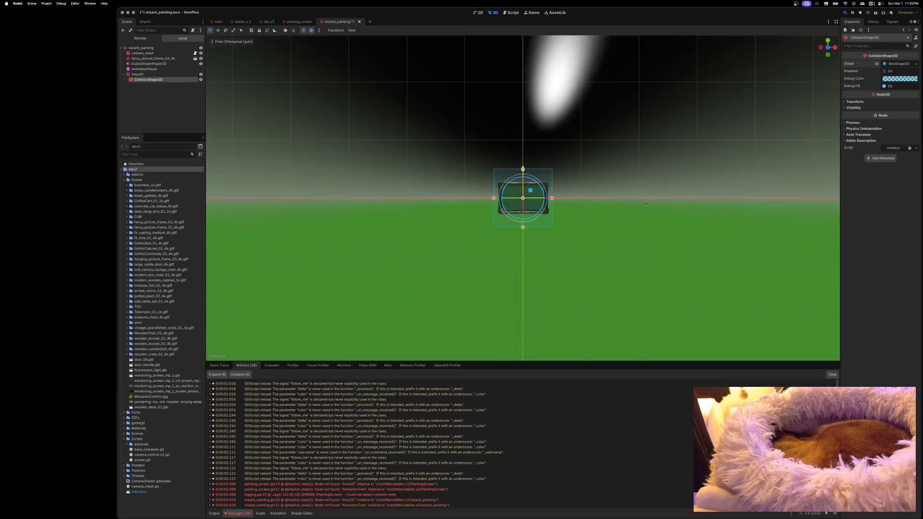
scroll(646, 204, "up", 5)
scroll(646, 204, "up", 3)
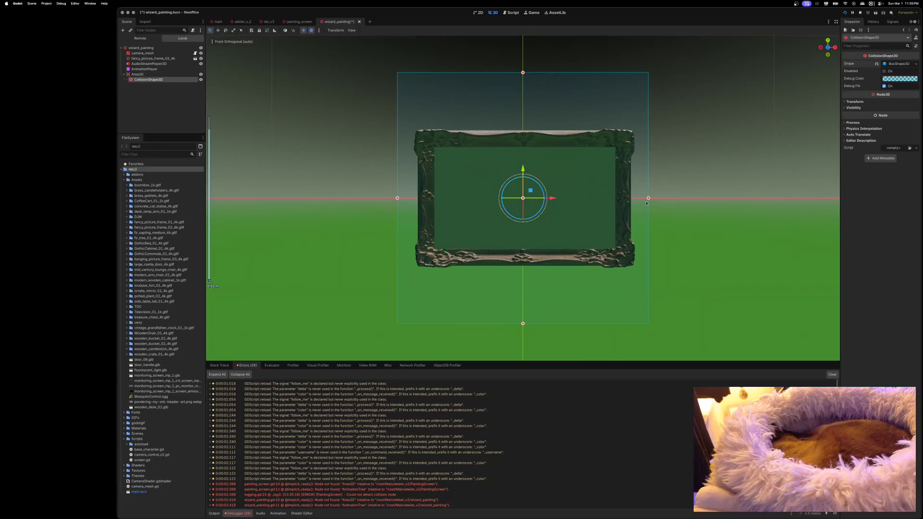
left_click_drag(648, 198, 617, 199)
left_click_drag(616, 198, 616, 199)
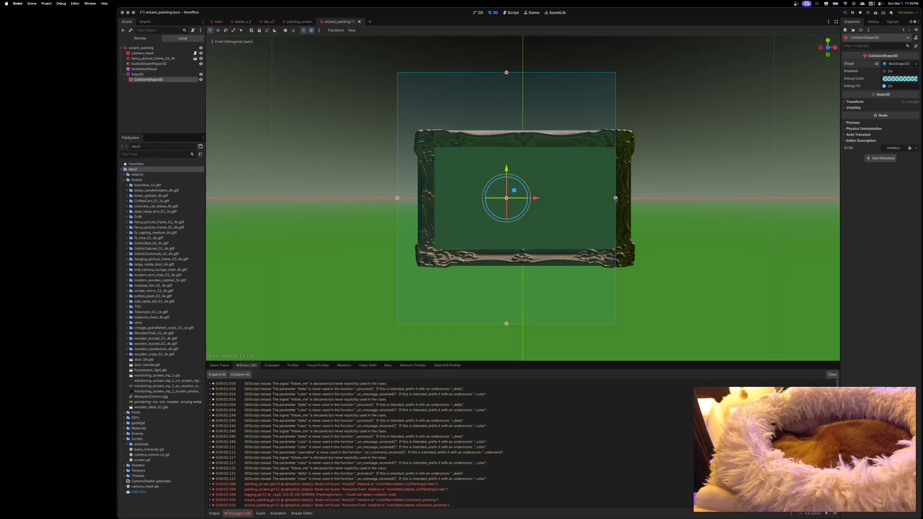
left_click_drag(398, 199, 434, 199)
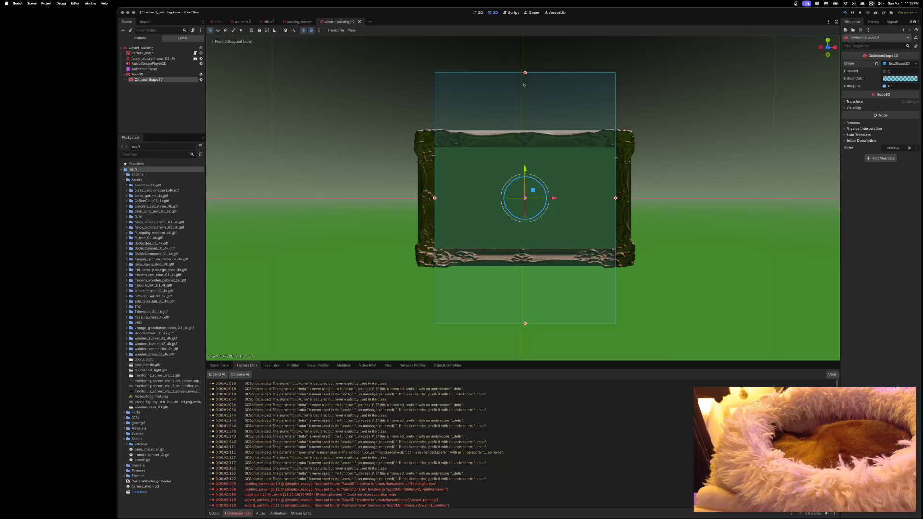
left_click_drag(526, 73, 526, 148)
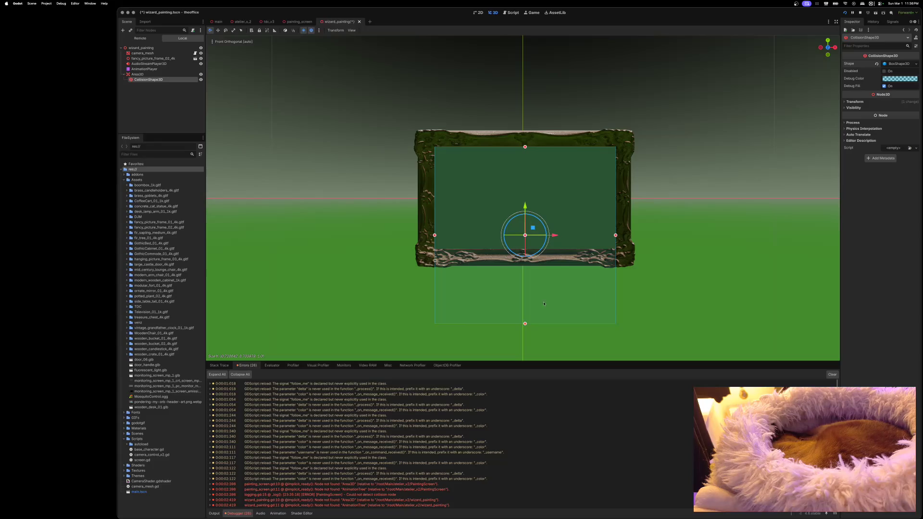
mouse_move(525, 325)
left_mouse_down()
mouse_move(525, 250)
mouse_move(528, 268)
left_mouse_up()
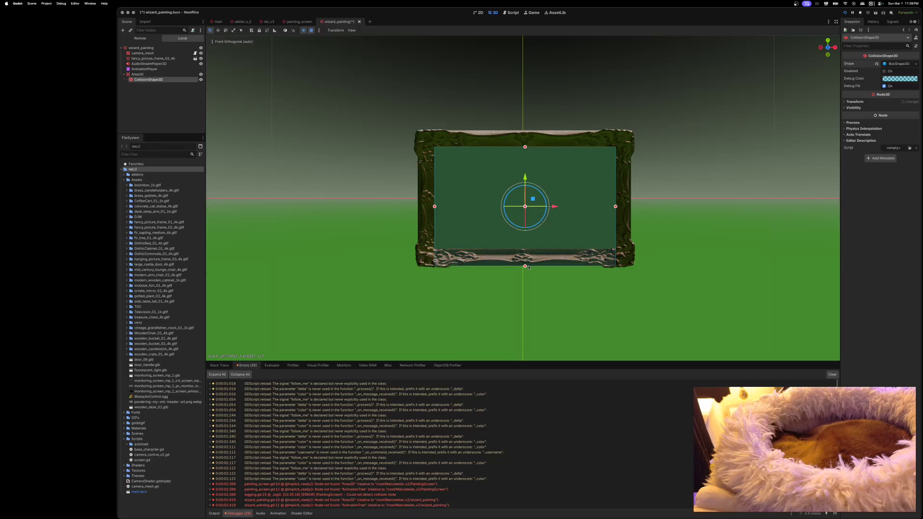
left_click_drag(525, 146, 526, 131)
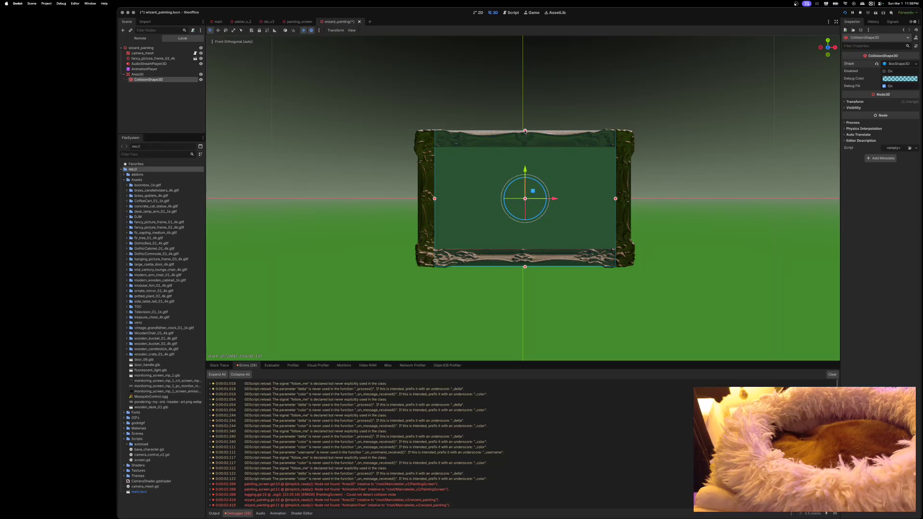
left_click_drag(436, 200, 414, 199)
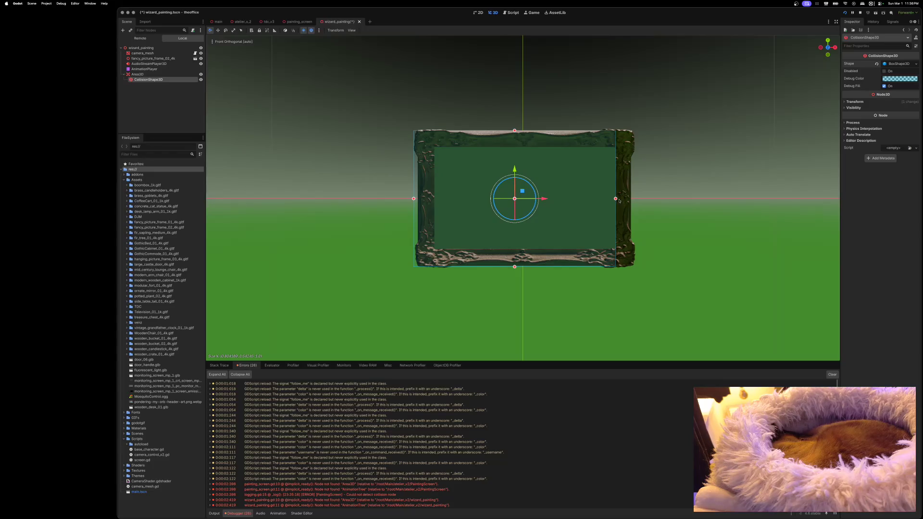
left_click_drag(616, 199, 635, 199)
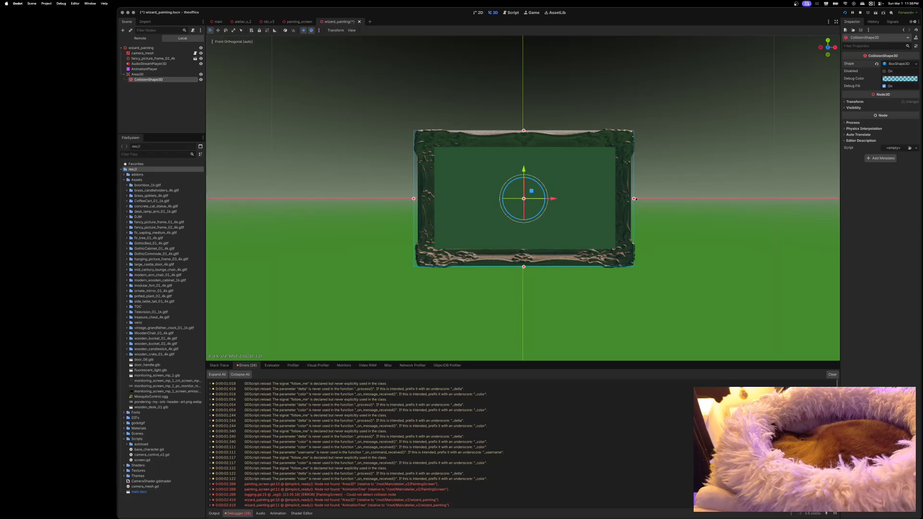
Step: Shrink the box's depth to the frame's thickness from the side, then check from above and front
left_click(835, 47)
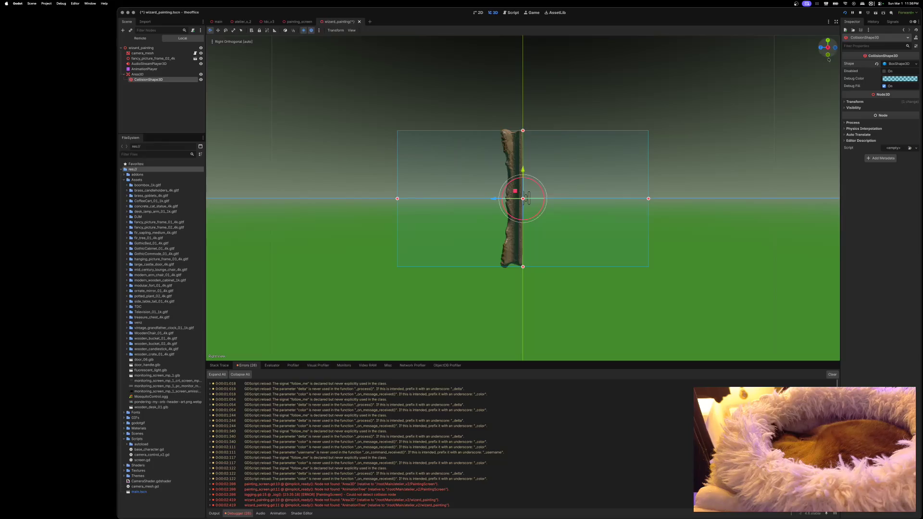
left_click_drag(649, 199, 524, 197)
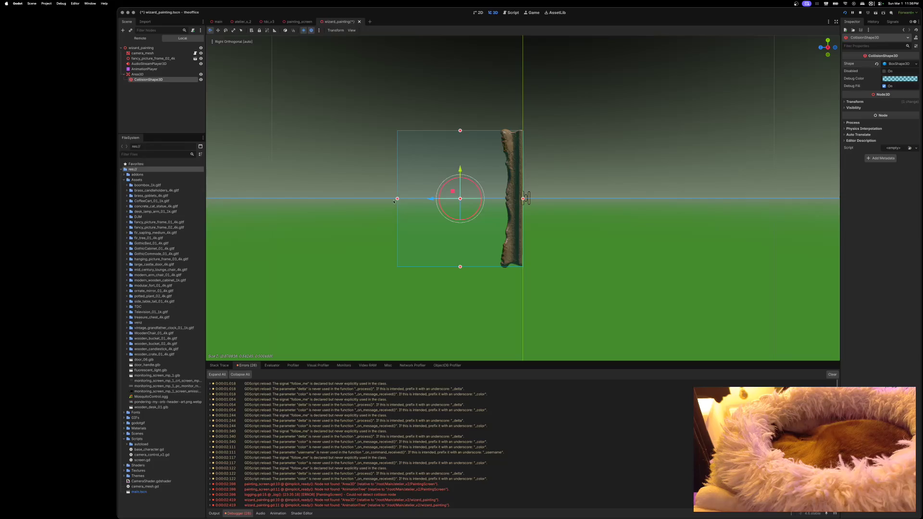
left_click_drag(397, 198, 500, 199)
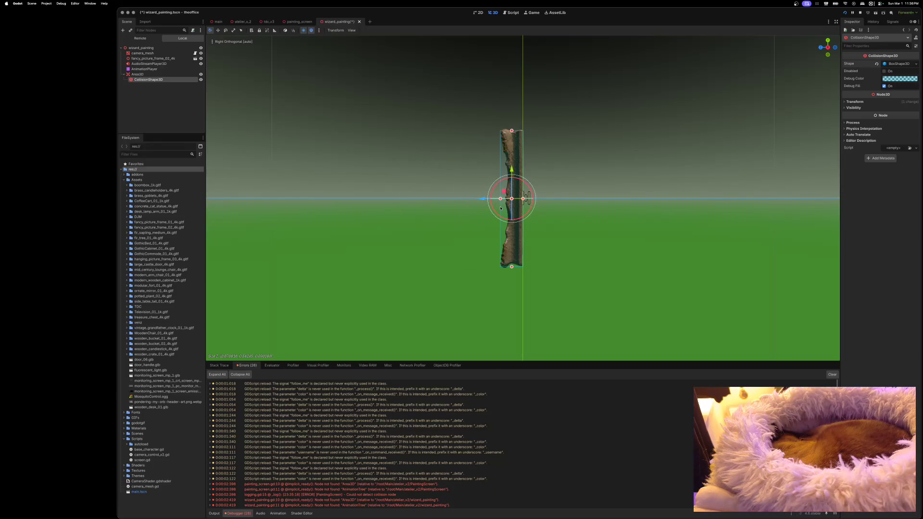
left_click_drag(513, 130, 512, 130)
scroll(540, 126, "up", 5)
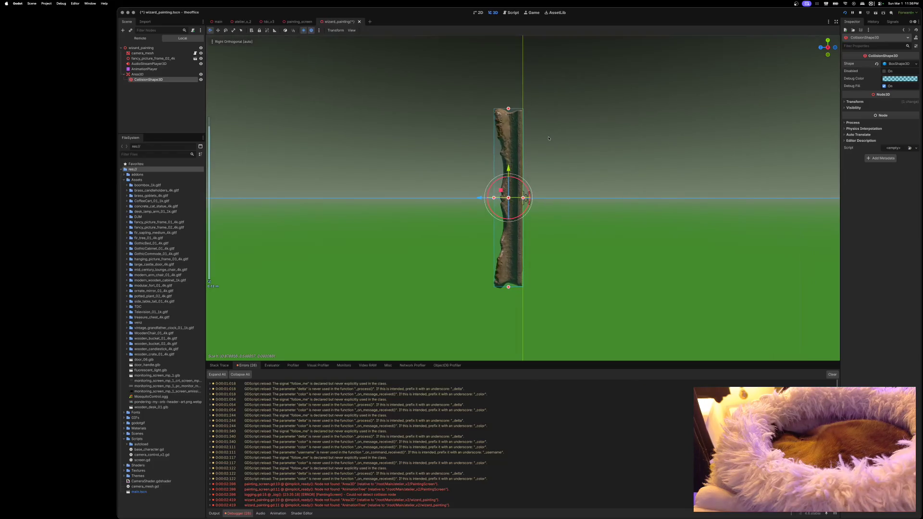
left_click_drag(510, 301, 506, 303)
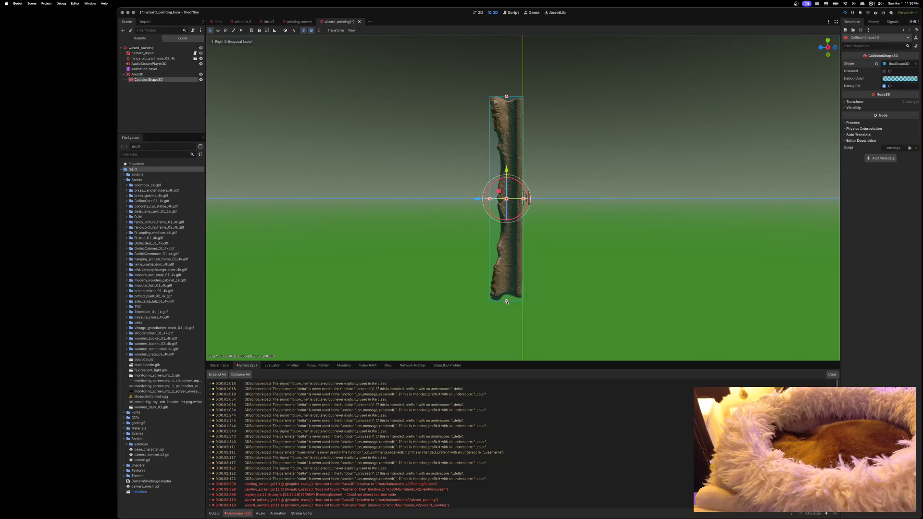
left_click(827, 40)
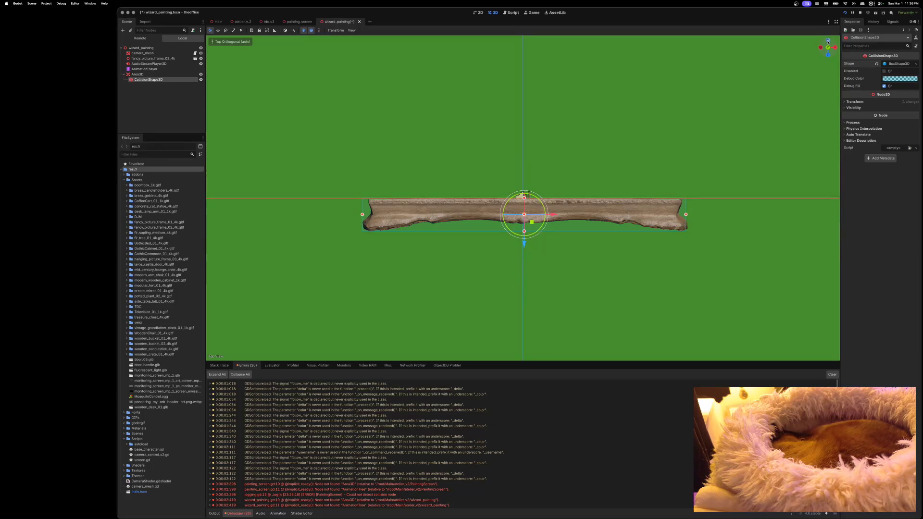
left_click(828, 55)
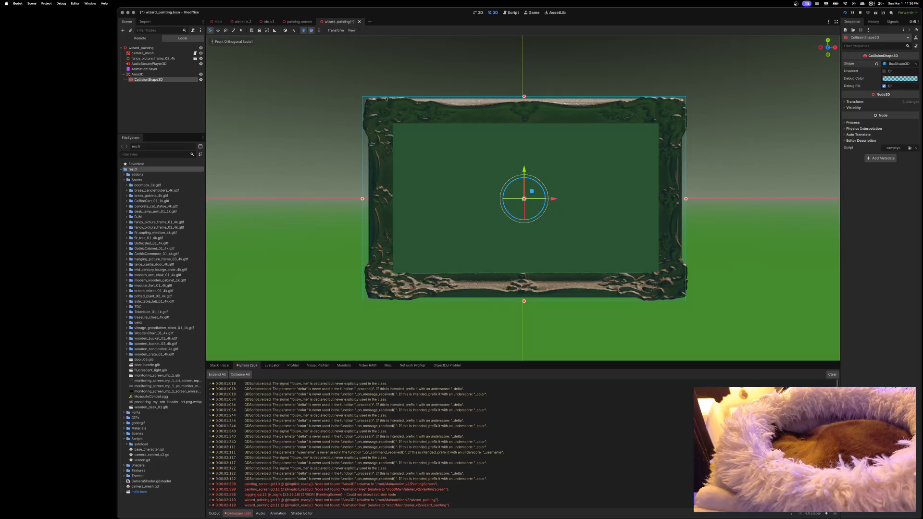
right_click(149, 75)
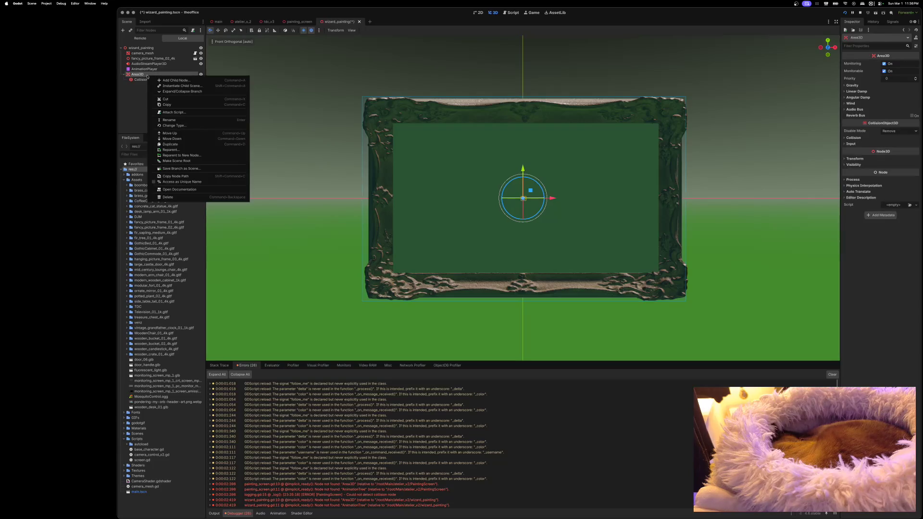
Step: Cancel attaching a script to the Area3D, save wizard_painting, and run the project
left_click(167, 113)
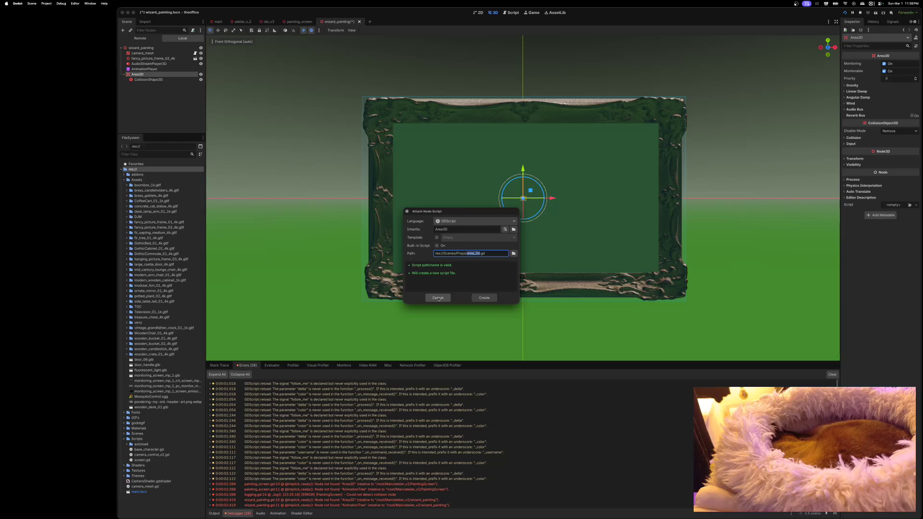
left_click(438, 298)
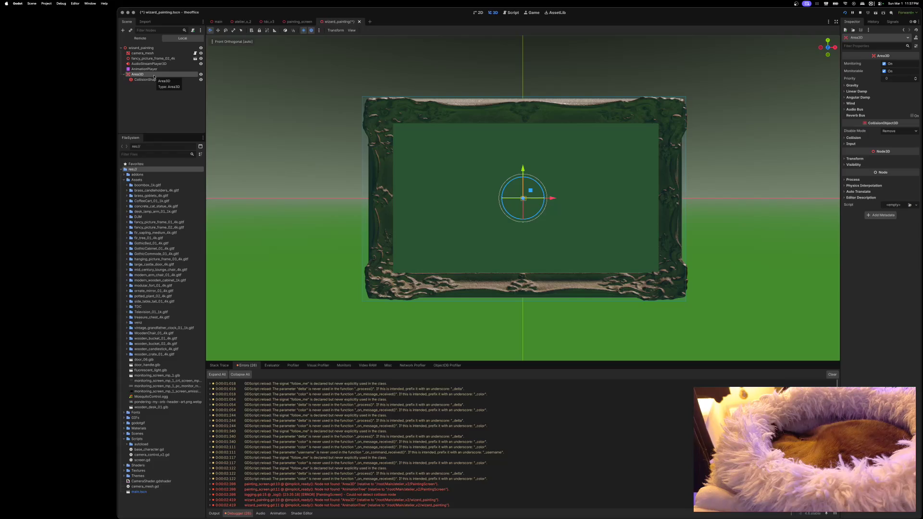
key("ctrl+s")
left_click(845, 12)
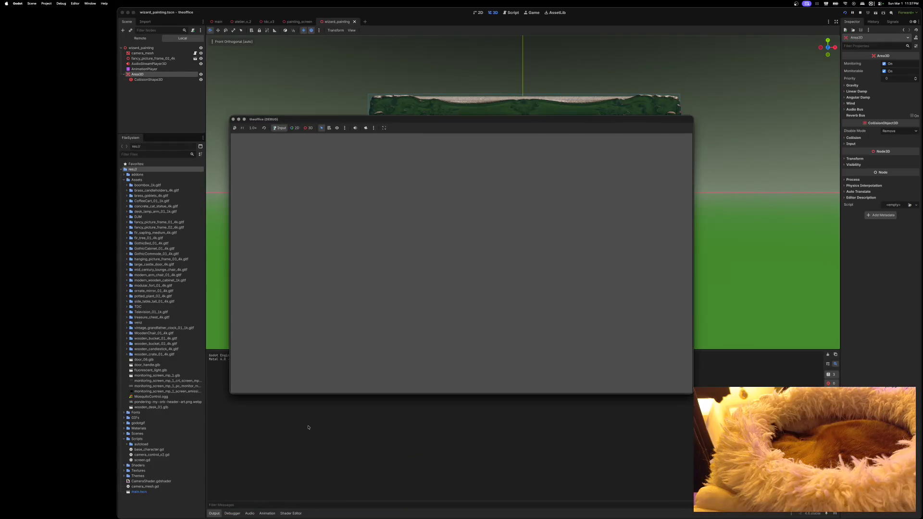
Step: Return to the editor and open the painting_screen.gd line behind the missing-Area3D error
left_click(242, 516)
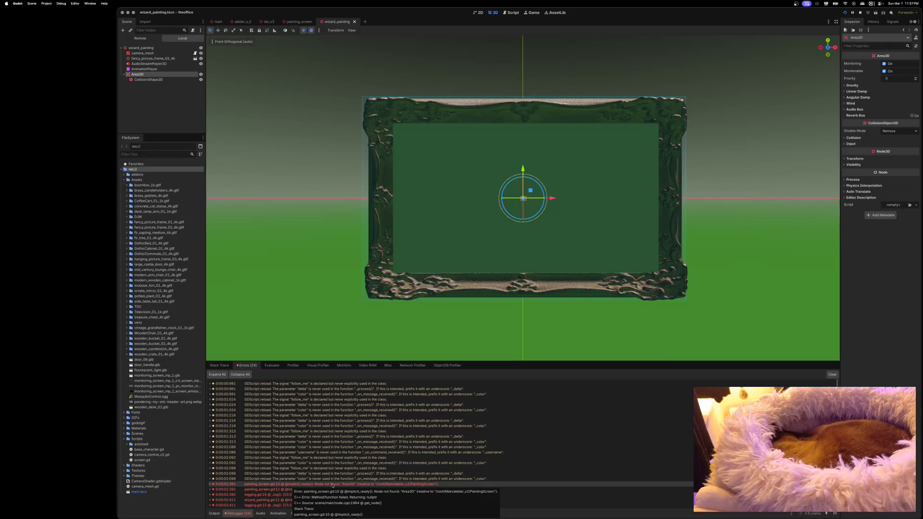
double_click(333, 486)
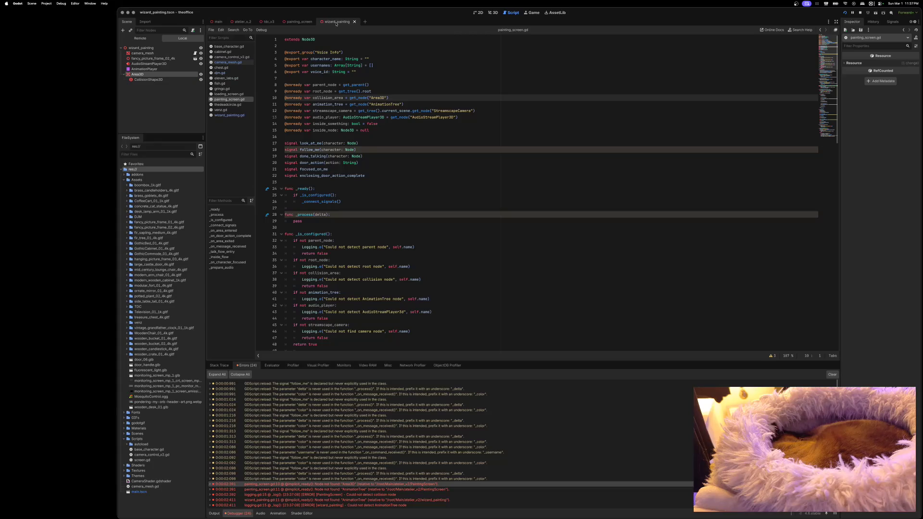
left_click(353, 22)
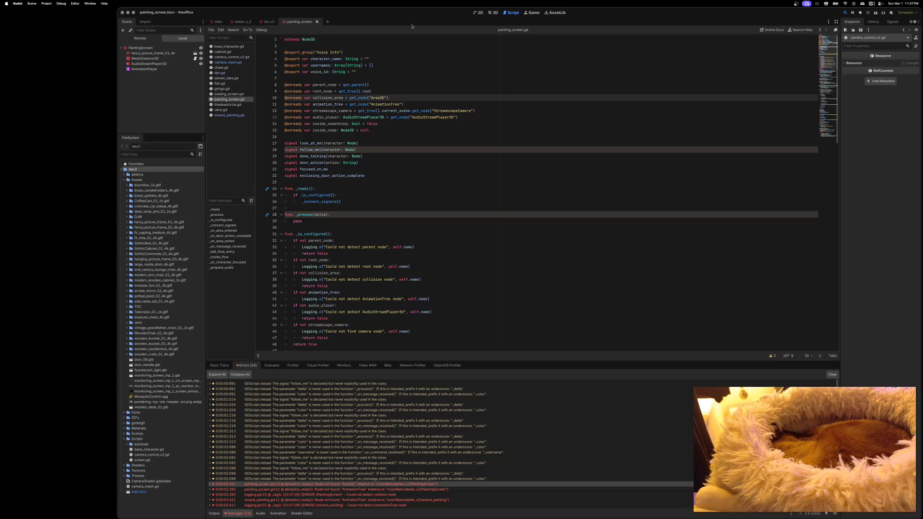
Step: Show the painting_screen scene in 3D, zoomed out to the whole picture frame
left_click(494, 13)
scroll(433, 206, "down", 6)
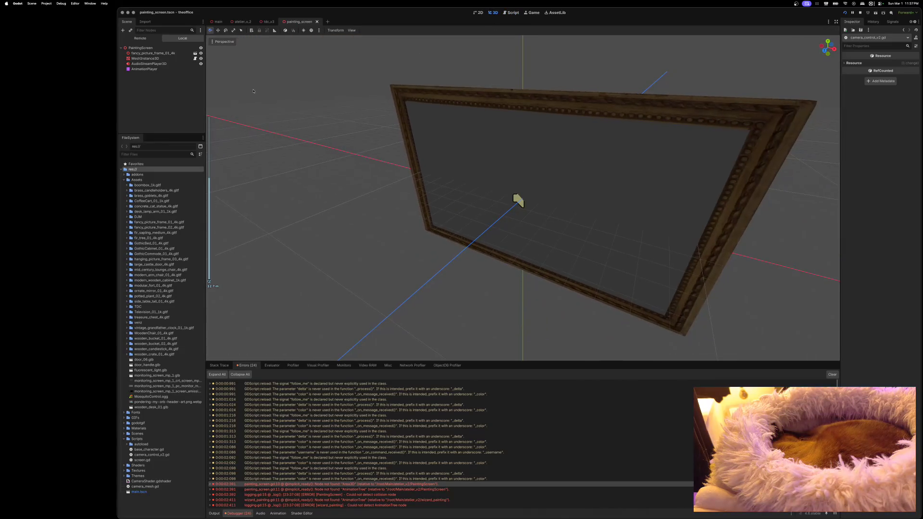
right_click(145, 48)
Step: Add an Area3D child node under PaintingScreen
left_click(169, 53)
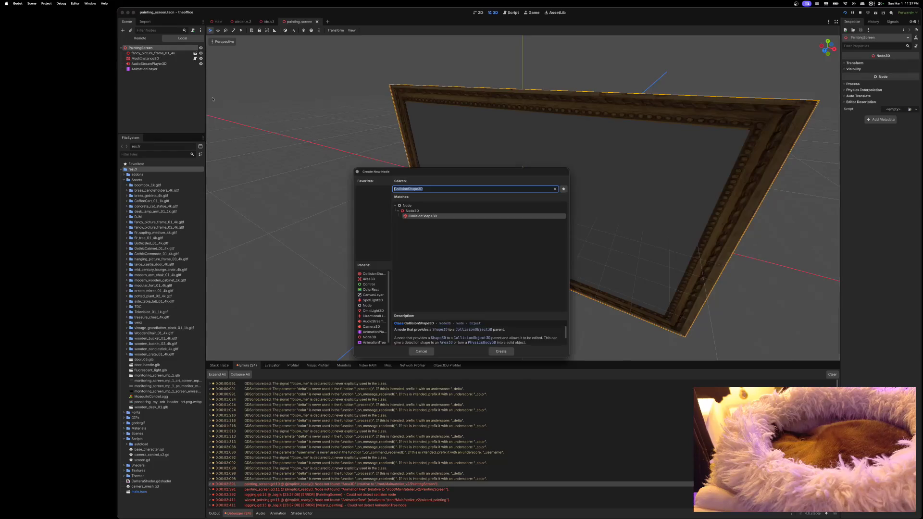
left_click(369, 279)
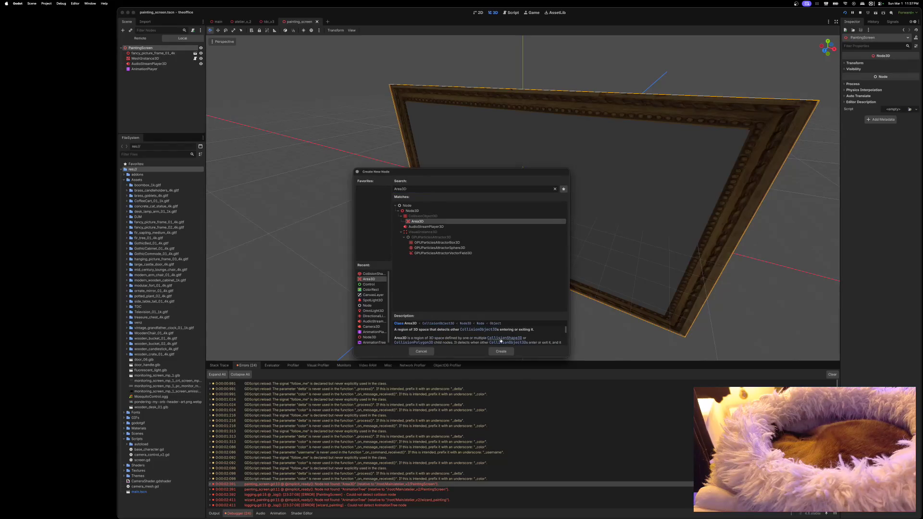
left_click(501, 351)
Step: Add a CollisionShape3D under the Area3D and give it a new BoxShape3D
right_click(149, 76)
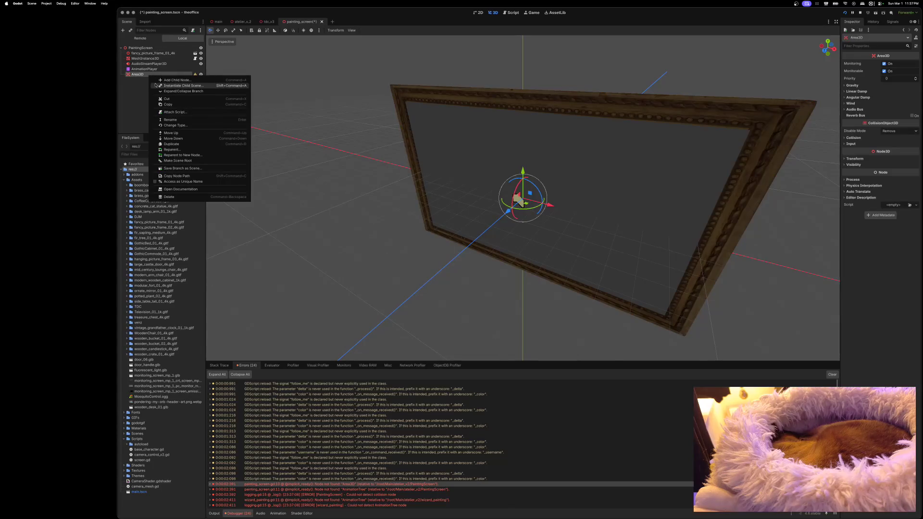
left_click(168, 84)
left_click(373, 279)
left_click(501, 351)
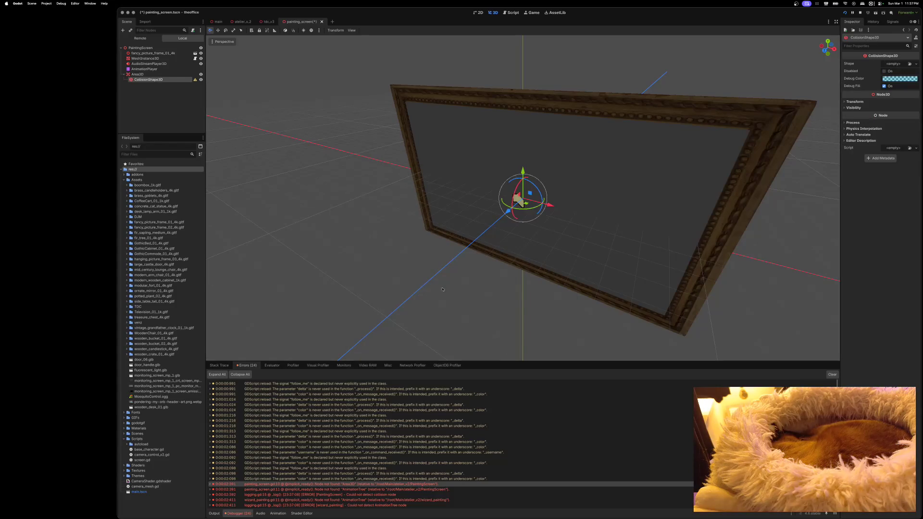
left_click(898, 64)
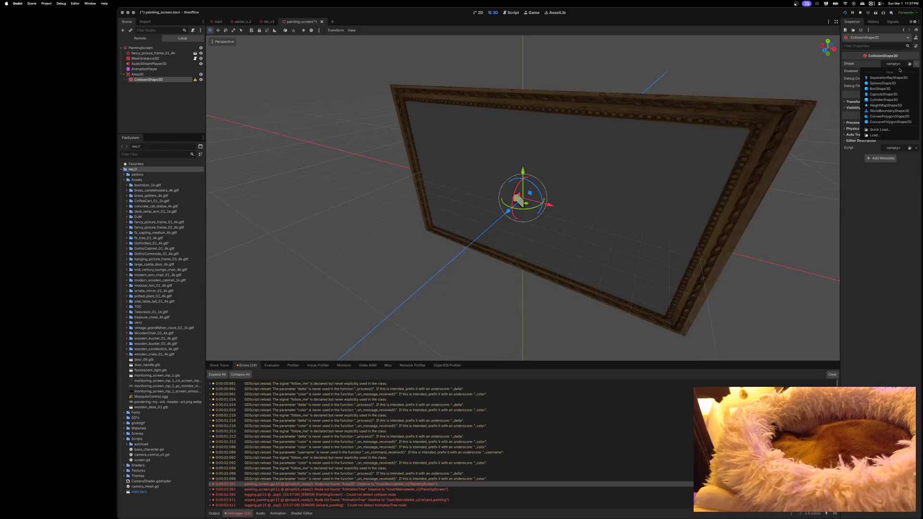
left_click(883, 88)
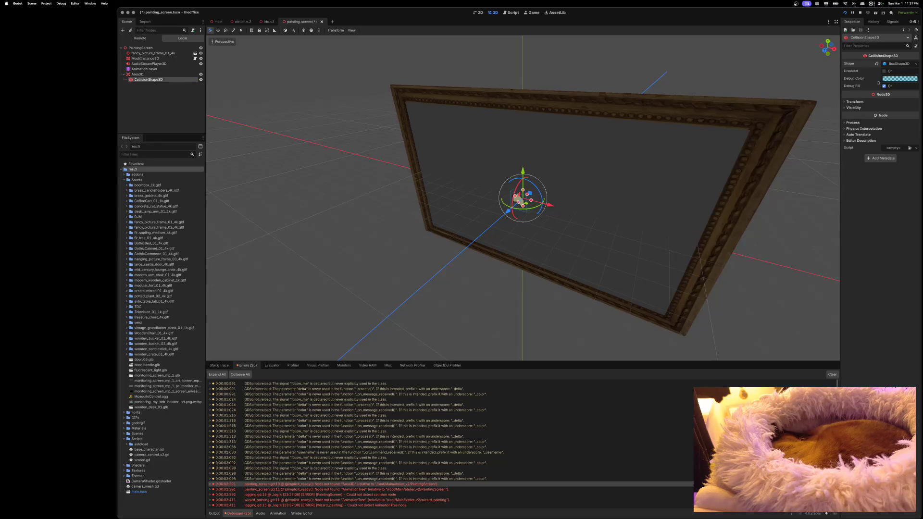
Step: In Front view, stretch the collision box to the frame's left, right, top and bottom edges
left_click(823, 50)
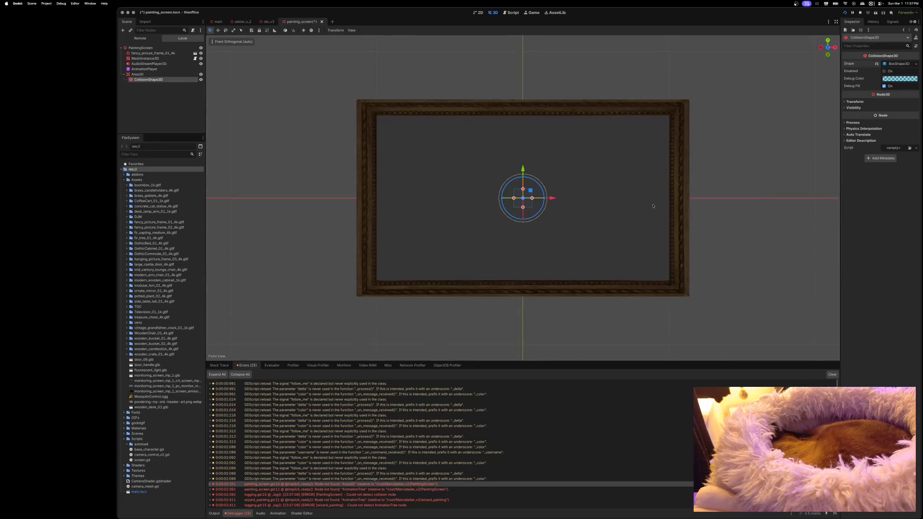
left_click_drag(532, 199, 690, 206)
left_click_drag(514, 199, 357, 201)
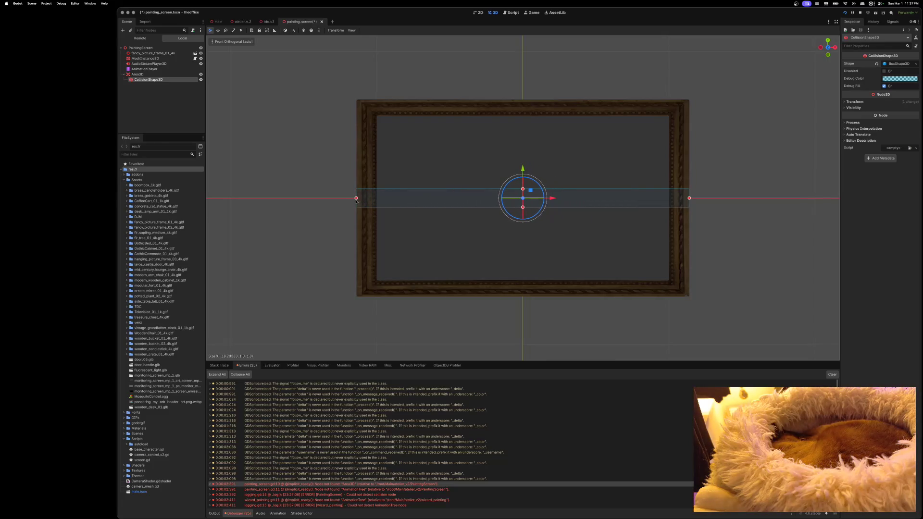
left_click_drag(522, 189, 525, 100)
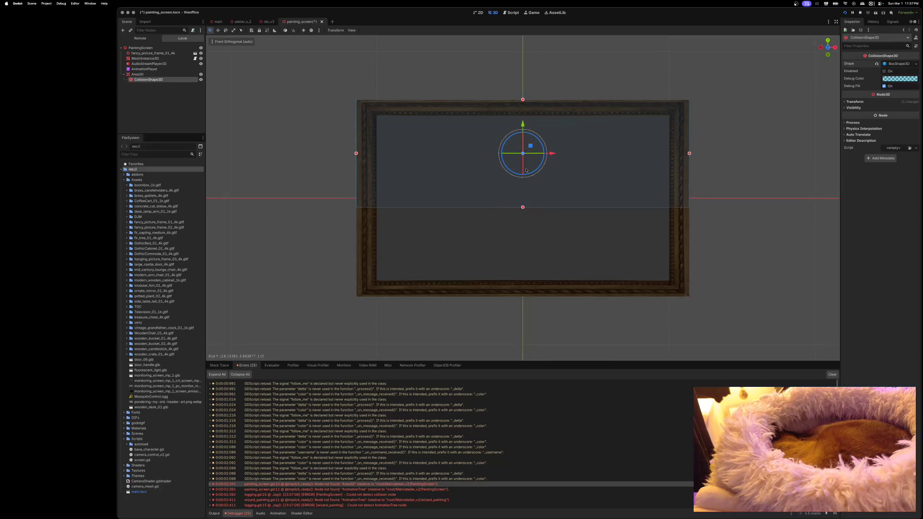
left_click_drag(523, 208, 524, 296)
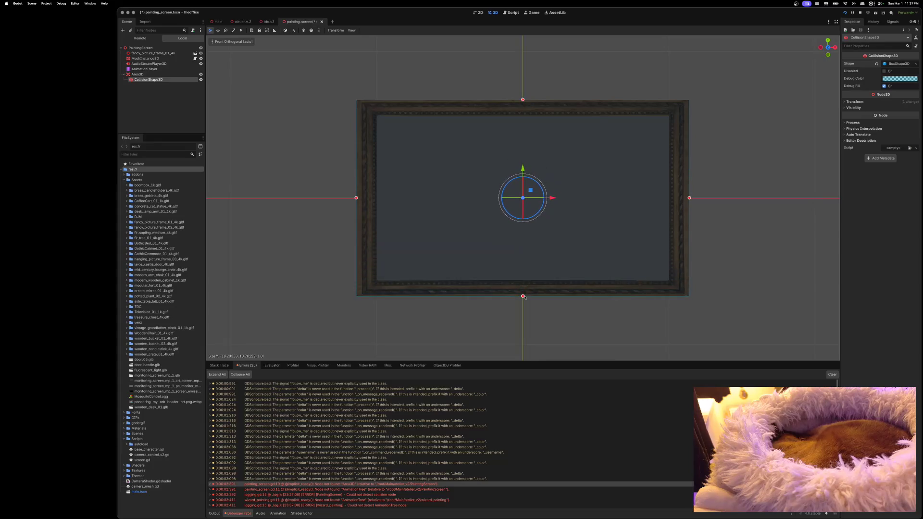
Step: Make the collision box thin in depth from the side, then save the painting_screen scene
left_click(835, 48)
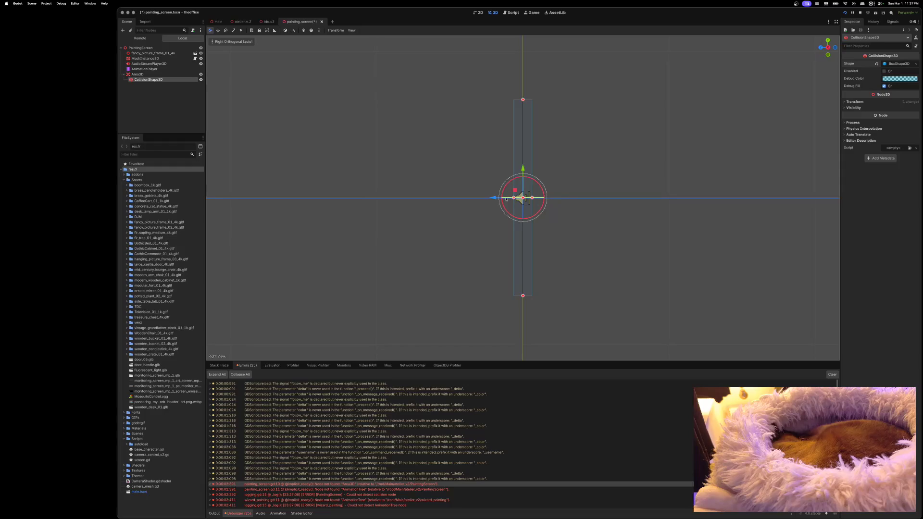
left_click_drag(514, 197, 526, 198)
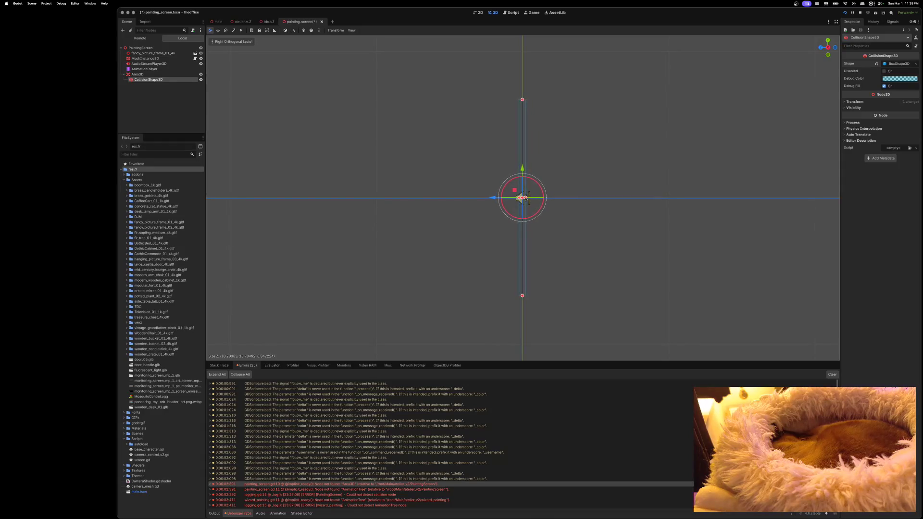
left_click(828, 40)
left_click(828, 56)
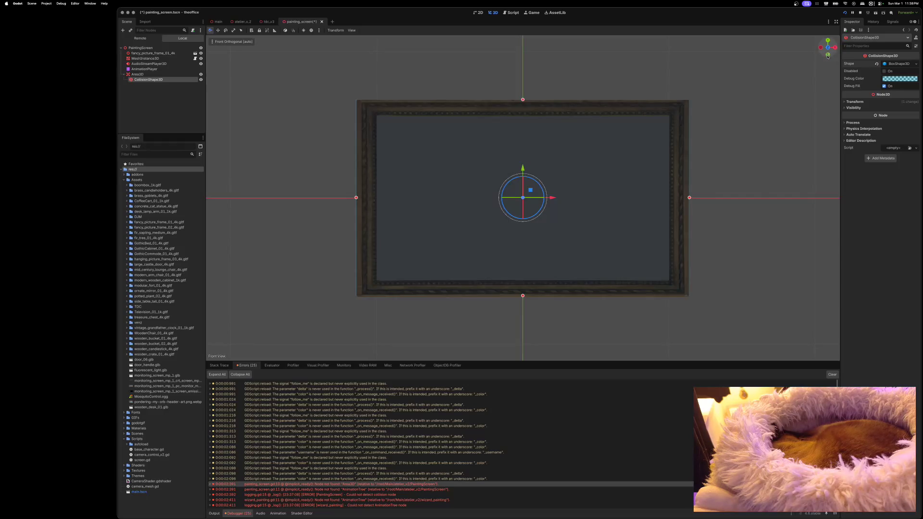
key("ctrl+s")
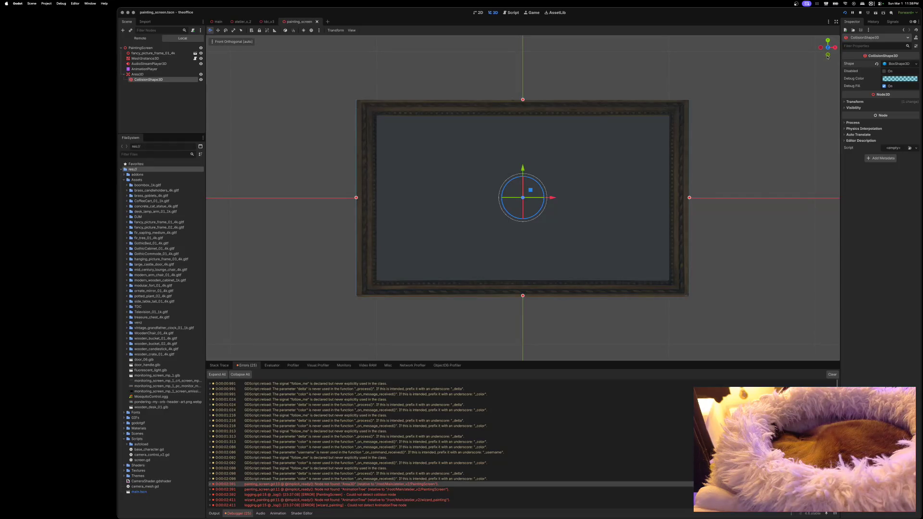